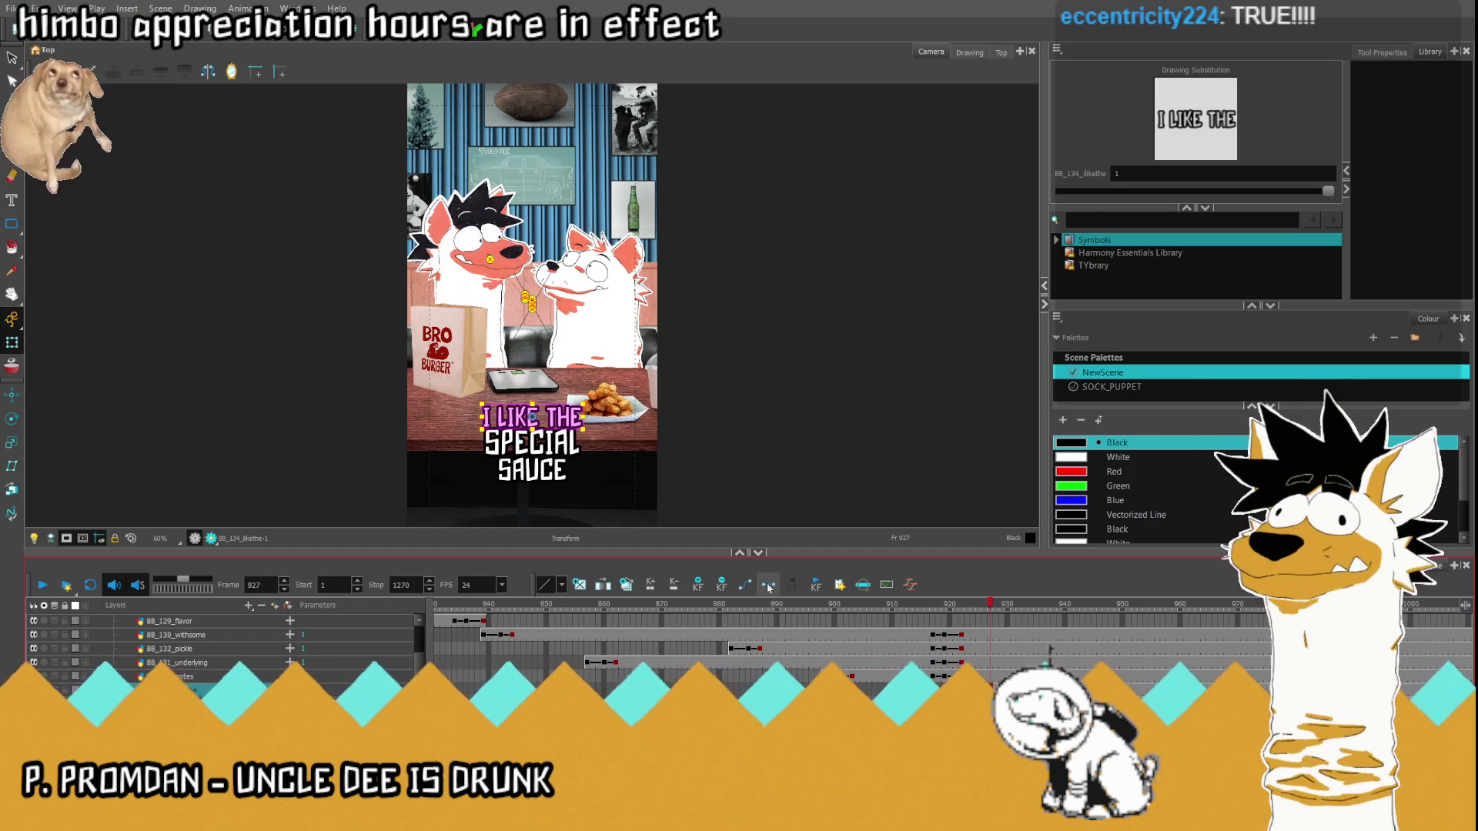
- At frame 923, drag the I LIKE THE caption right, past the camera frame edge
{"action": "key", "text": "period"}
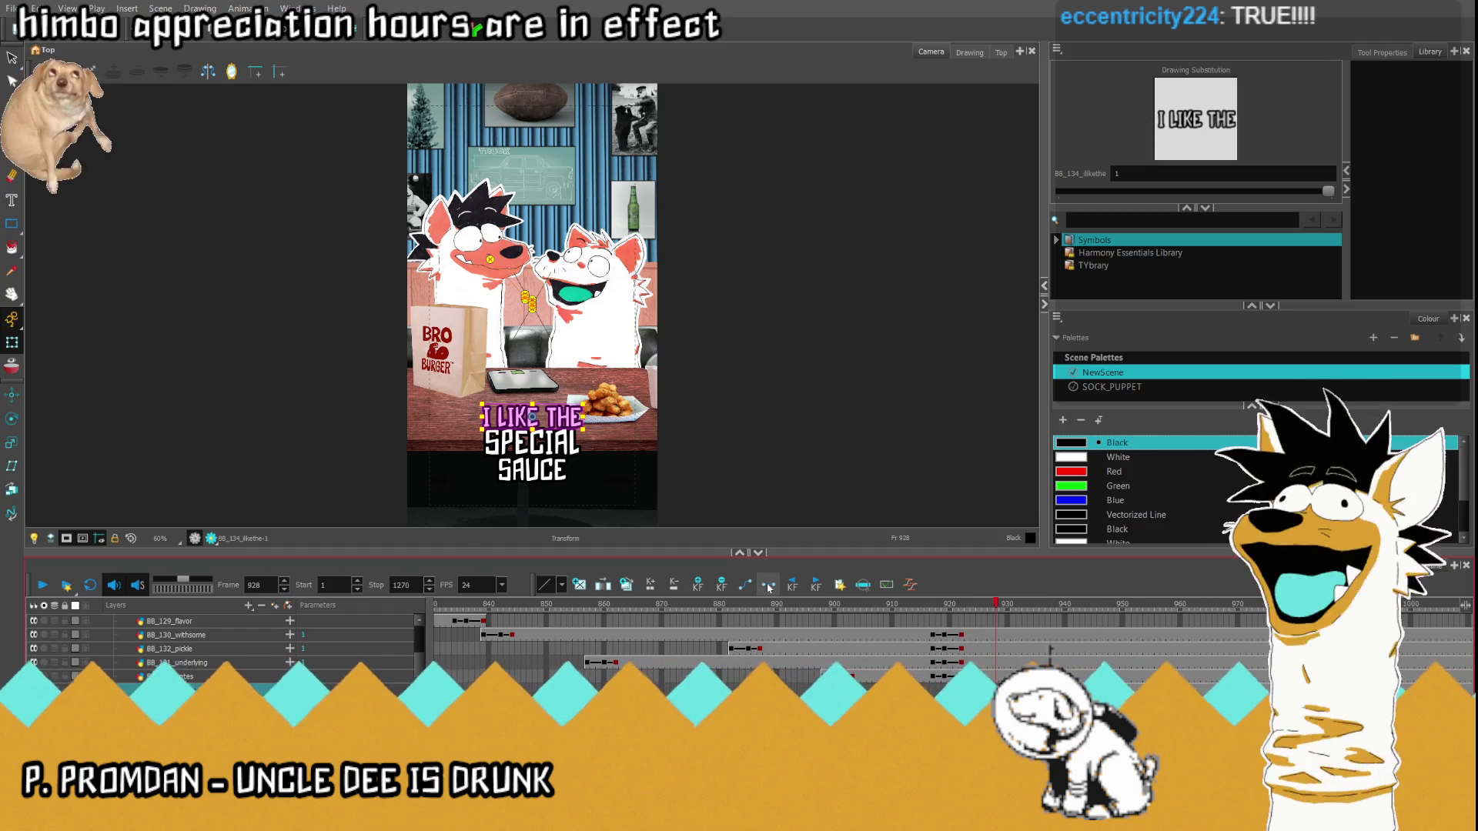
{"action": "key", "text": "comma"}
{"action": "key", "text": "comma"}
{"action": "key", "text": "comma"}
{"action": "key", "text": "comma"}
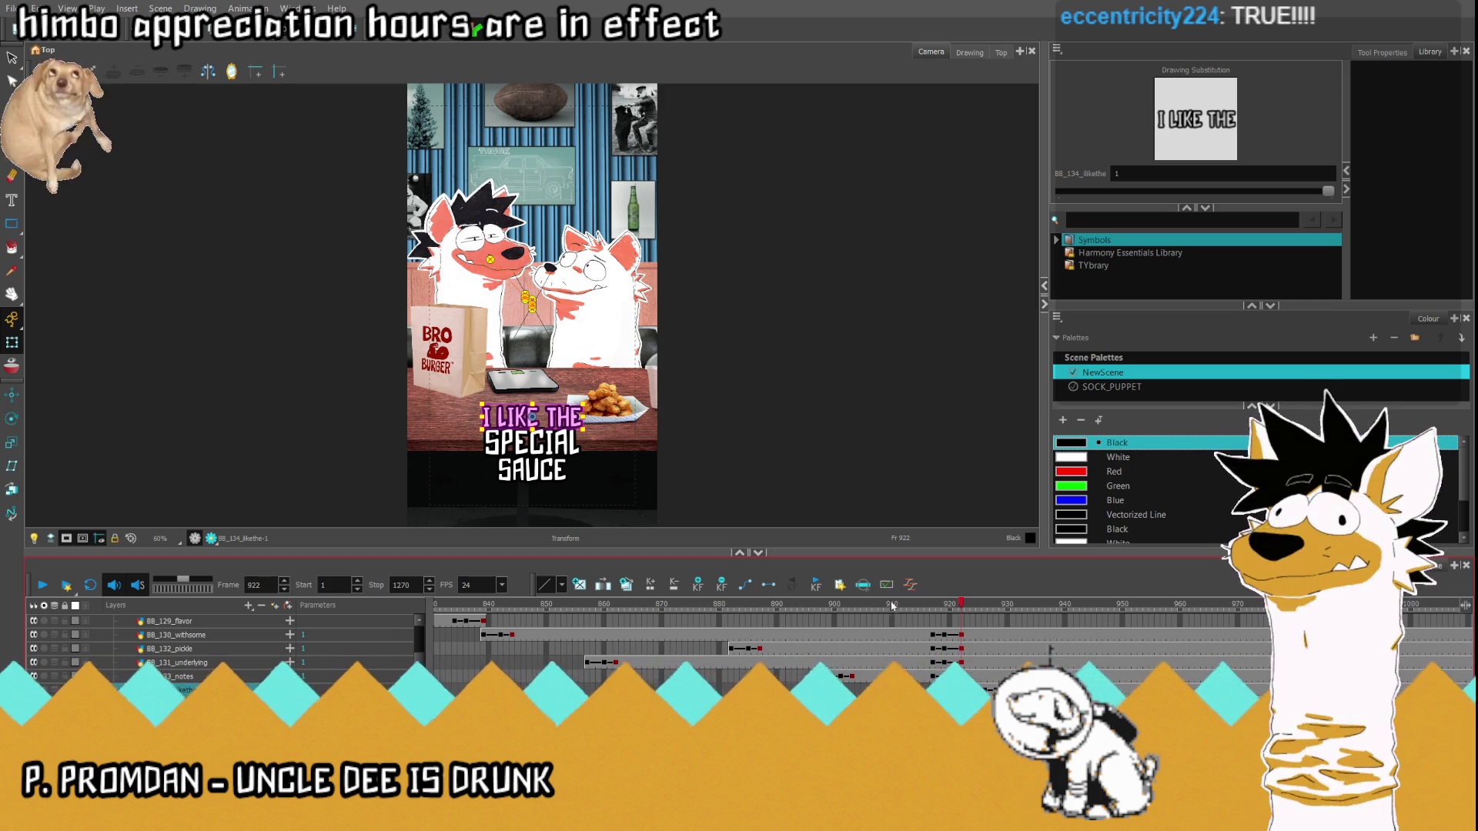
{"action": "key", "text": "comma"}
{"action": "key", "text": "comma"}
{"action": "key", "text": "comma"}
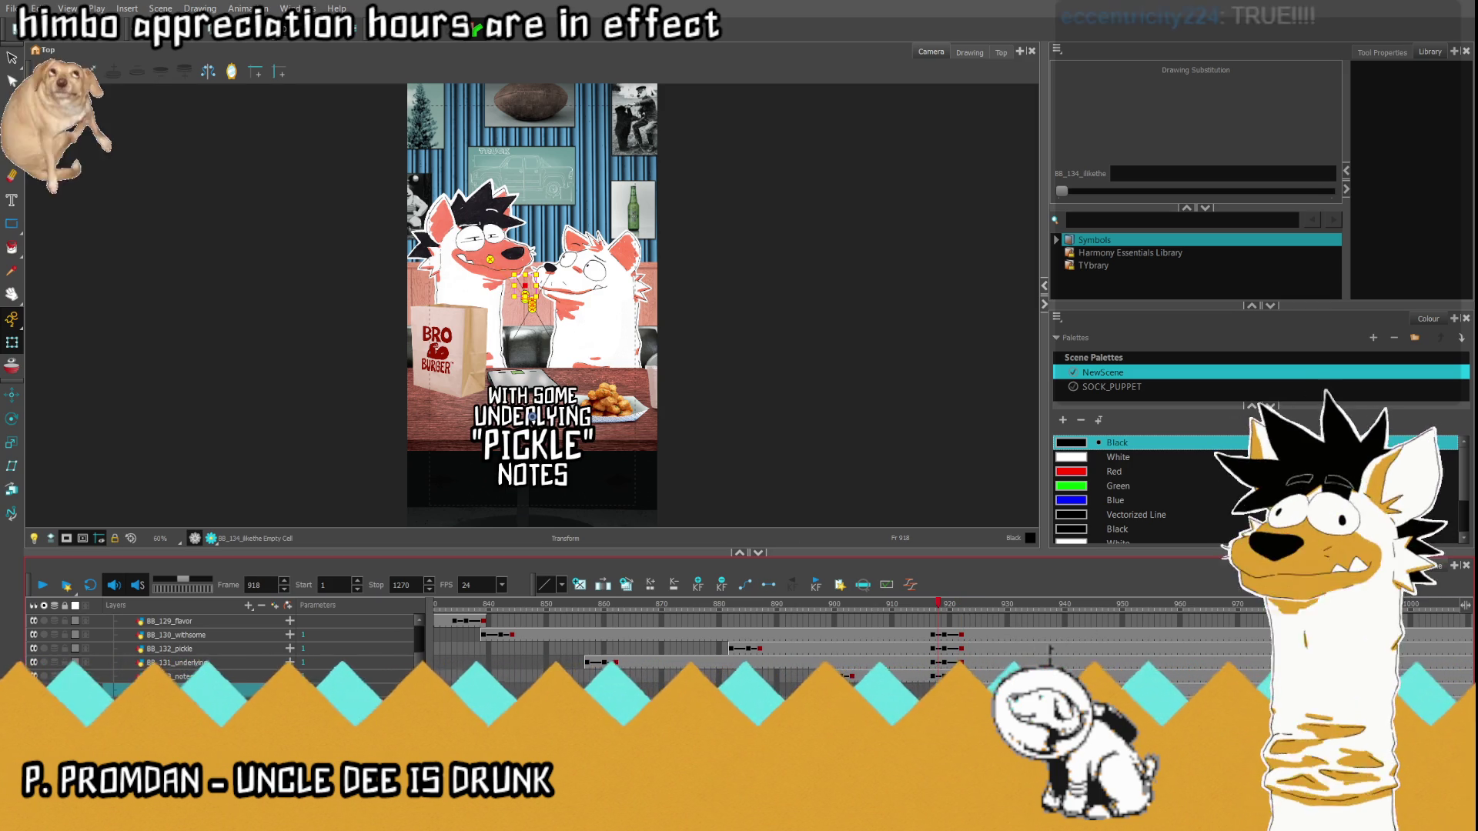
{"action": "left_click", "coordinate": [996, 603]}
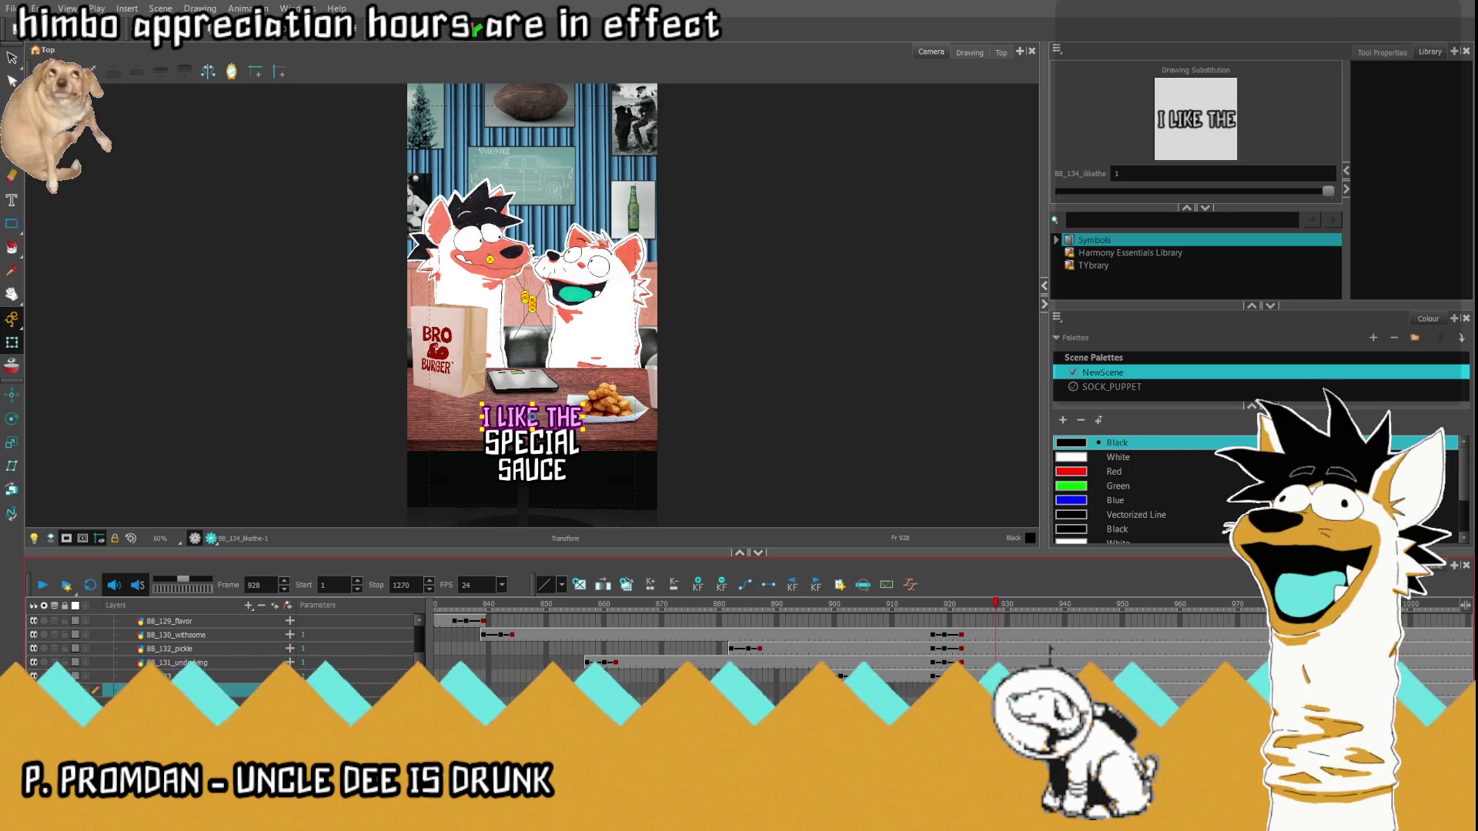
{"action": "key", "text": "comma"}
{"action": "key", "text": "comma"}
{"action": "scroll", "coordinate": [476, 409], "scroll_direction": "up", "scroll_amount": 4}
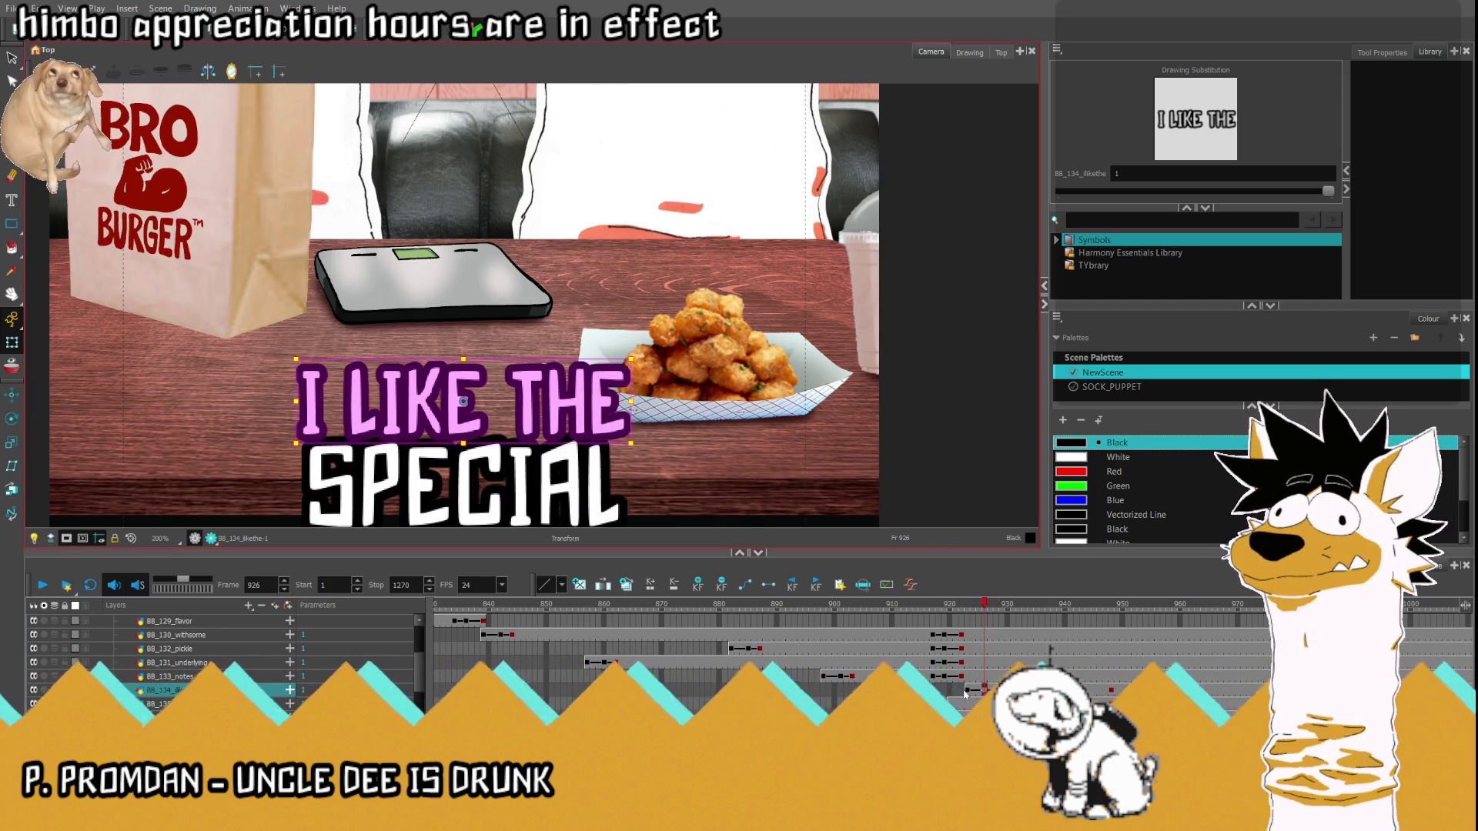
{"action": "scroll", "coordinate": [512, 398], "scroll_direction": "down", "scroll_amount": 2}
{"action": "key", "text": "comma"}
{"action": "key", "text": "comma"}
{"action": "key", "text": "comma"}
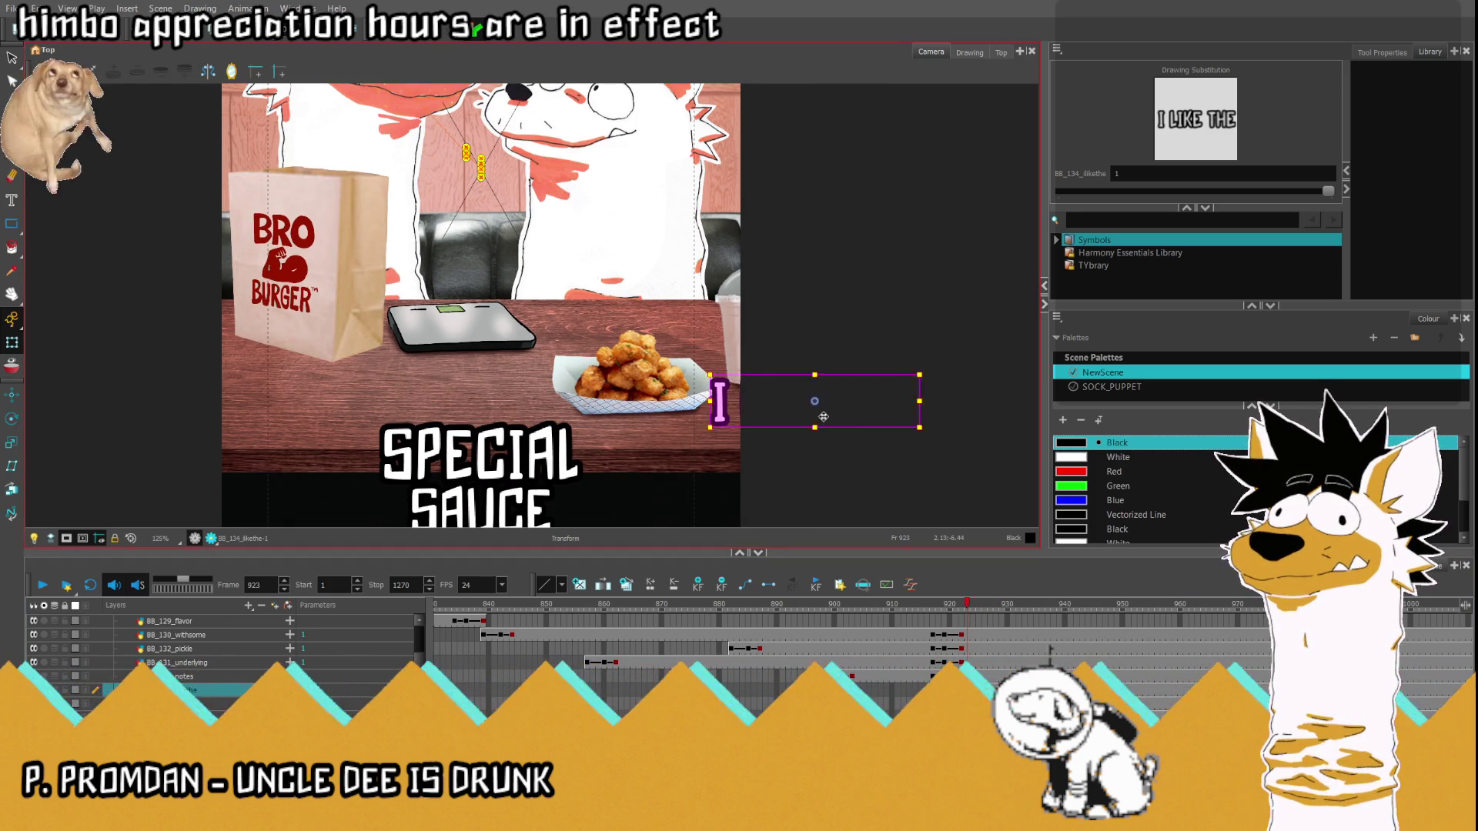
{"action": "left_click_drag", "start_coordinate": [821, 416], "coordinate": [858, 424]}
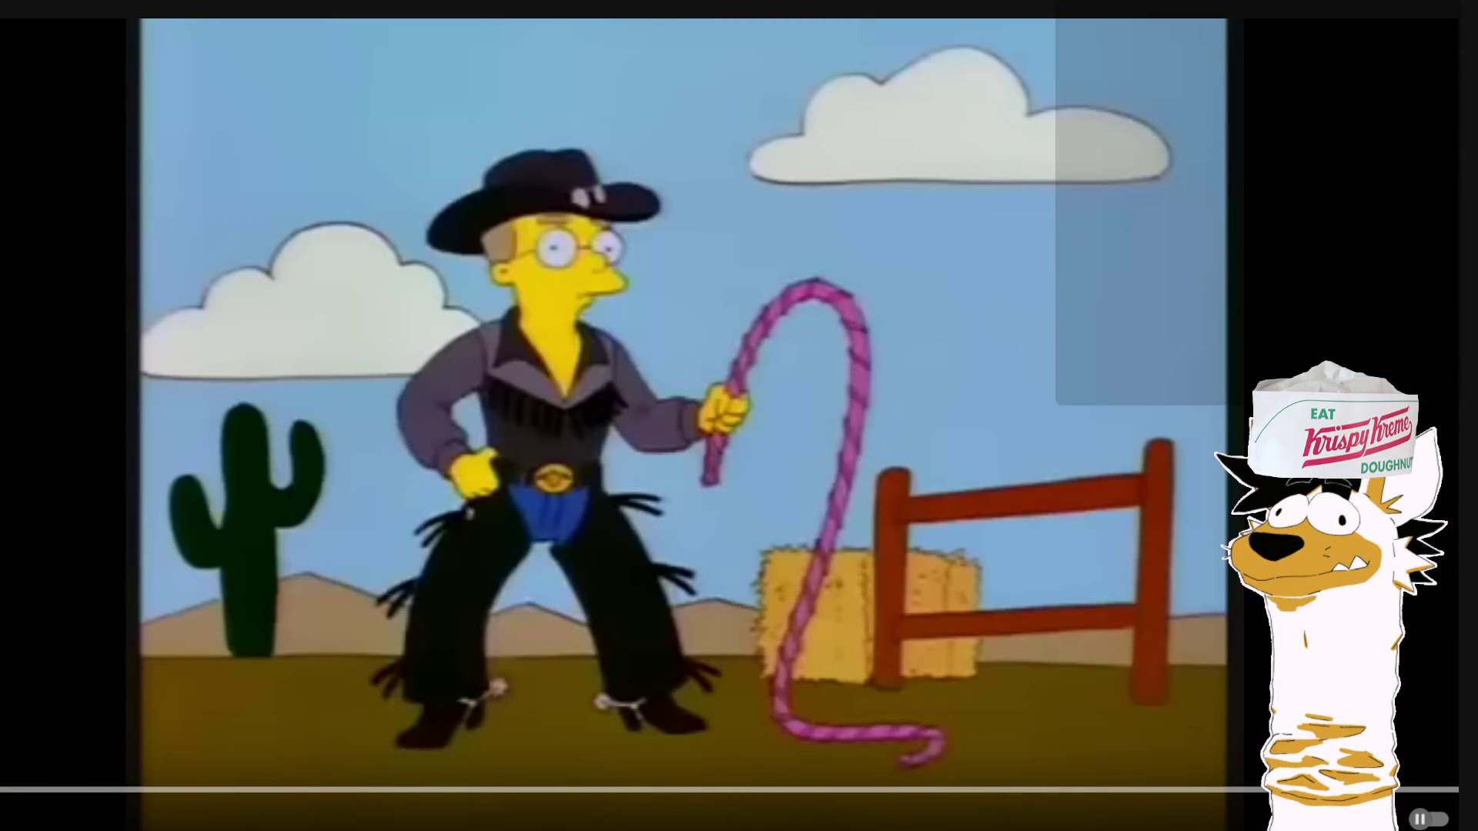
{"action": "key", "text": "space"}
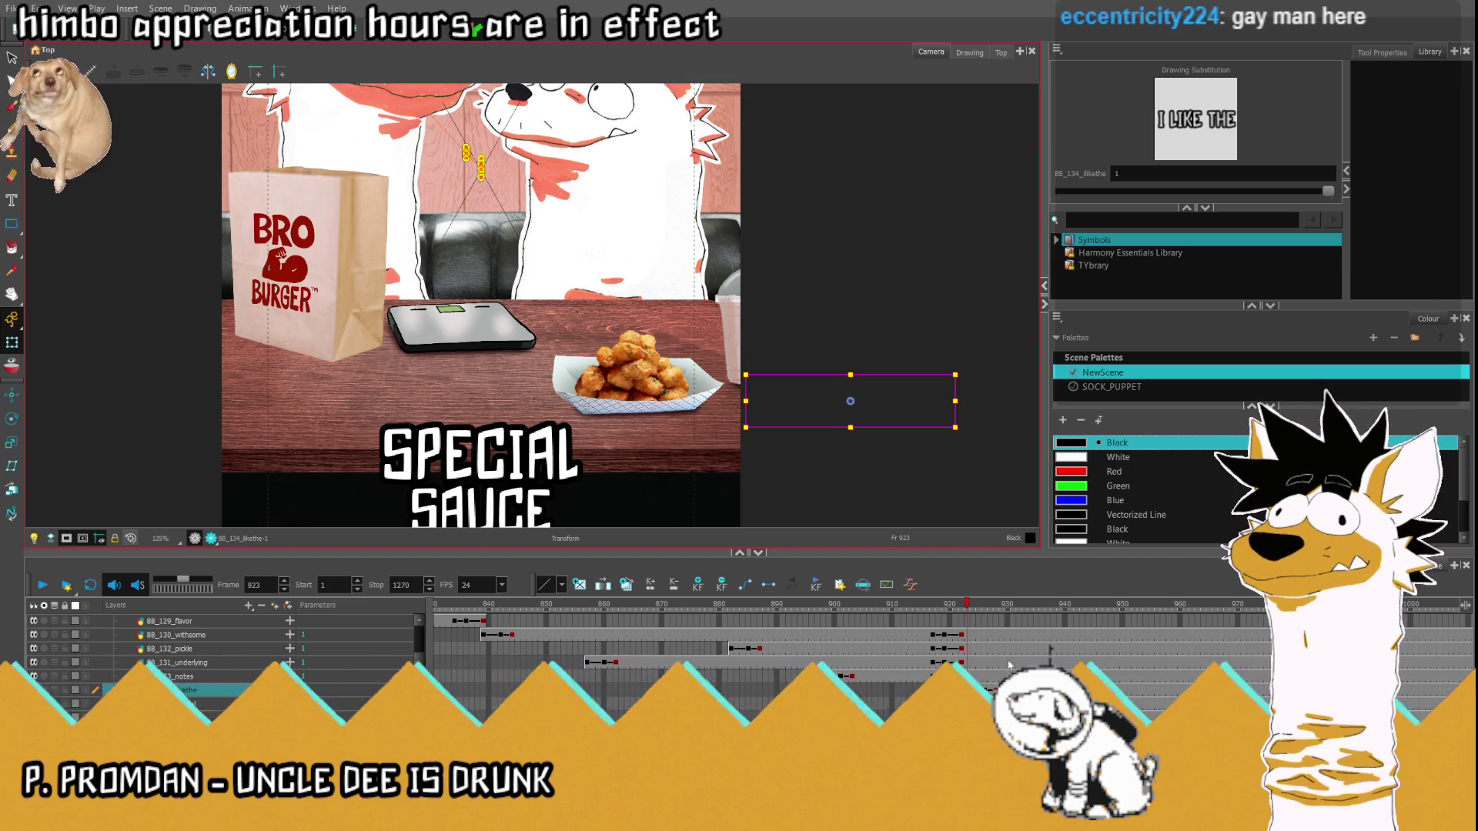
- Clear the BB_136_sauce cell at frame 944, leaving only 'I LIKE THE SPECIAL' on screen
{"action": "key", "text": "shift+m"}
{"action": "left_click_drag", "start_coordinate": [993, 605], "coordinate": [1057, 618]}
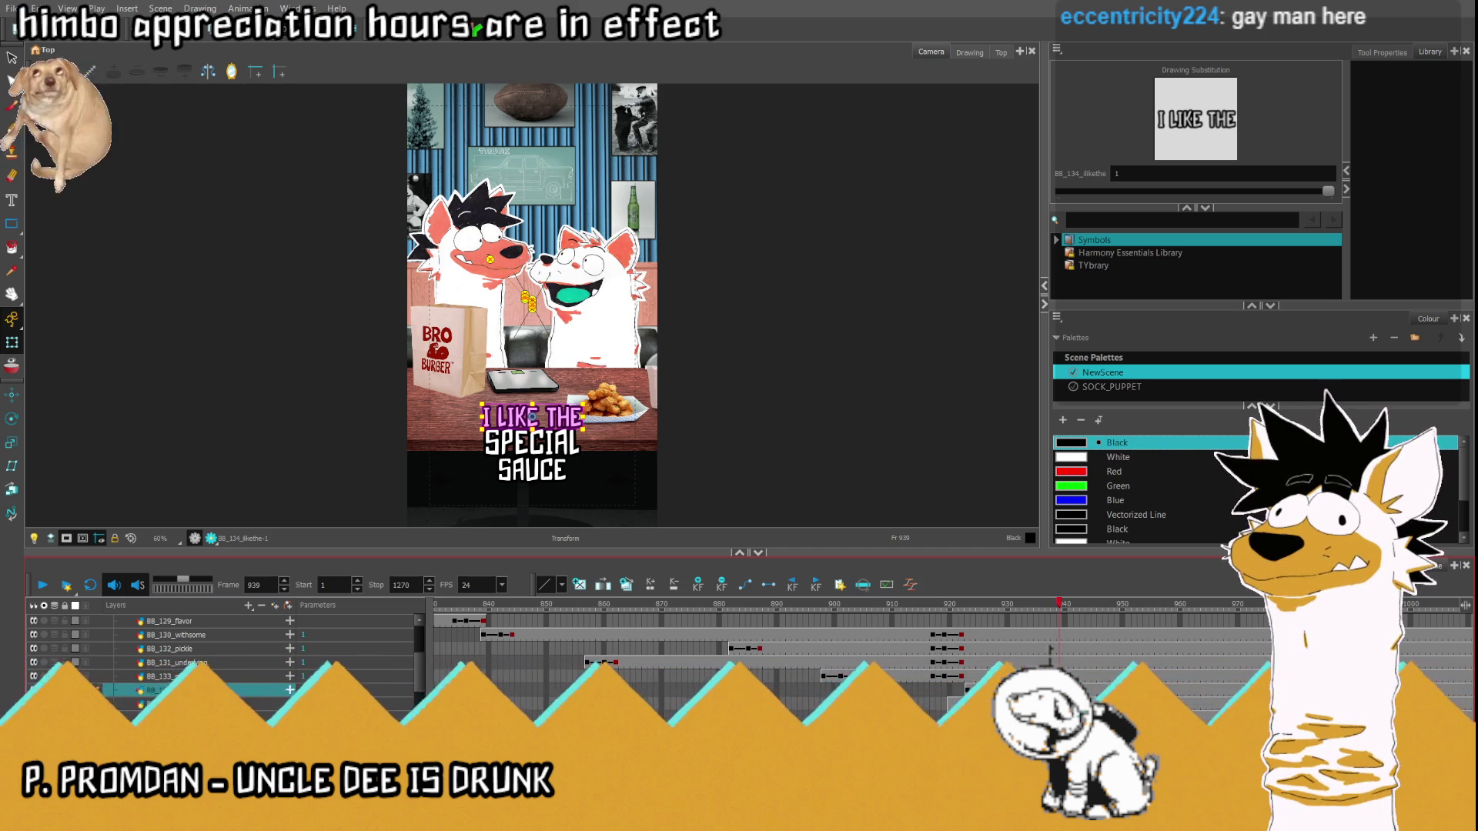
{"action": "left_click", "coordinate": [531, 442]}
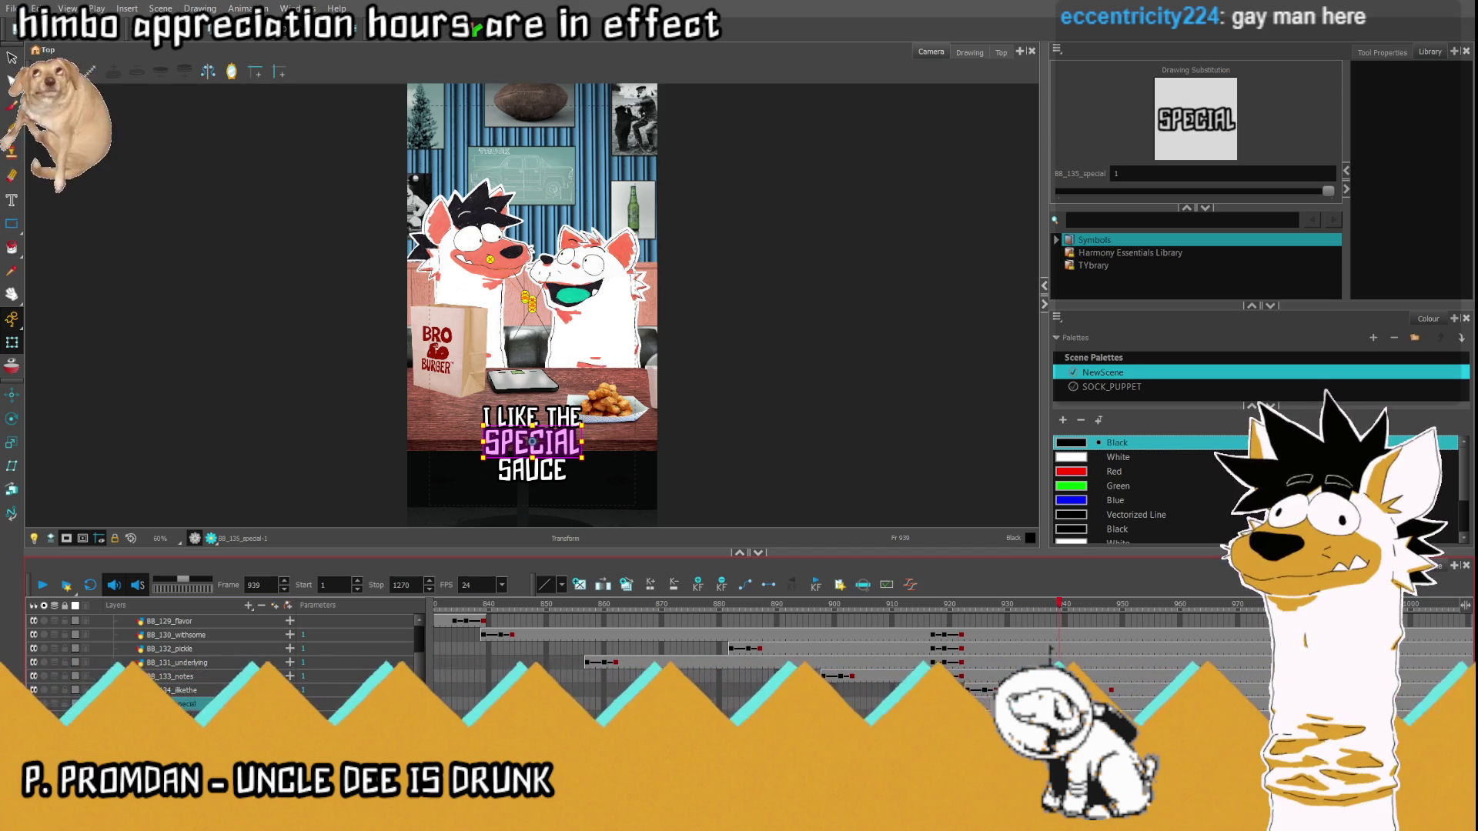
{"action": "left_click", "coordinate": [1050, 651]}
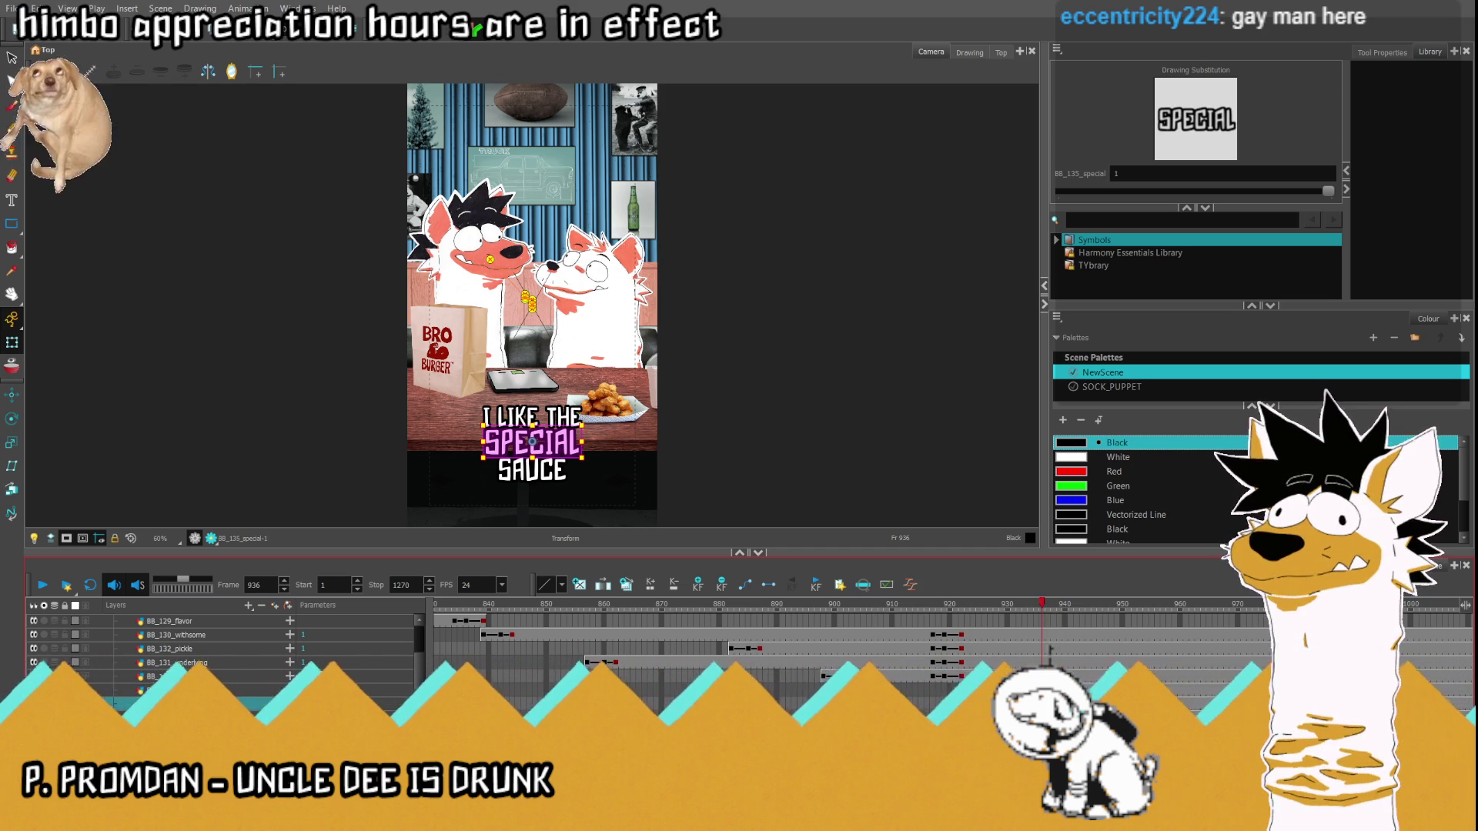
{"action": "left_click_drag", "start_coordinate": [1038, 651], "coordinate": [1099, 612]}
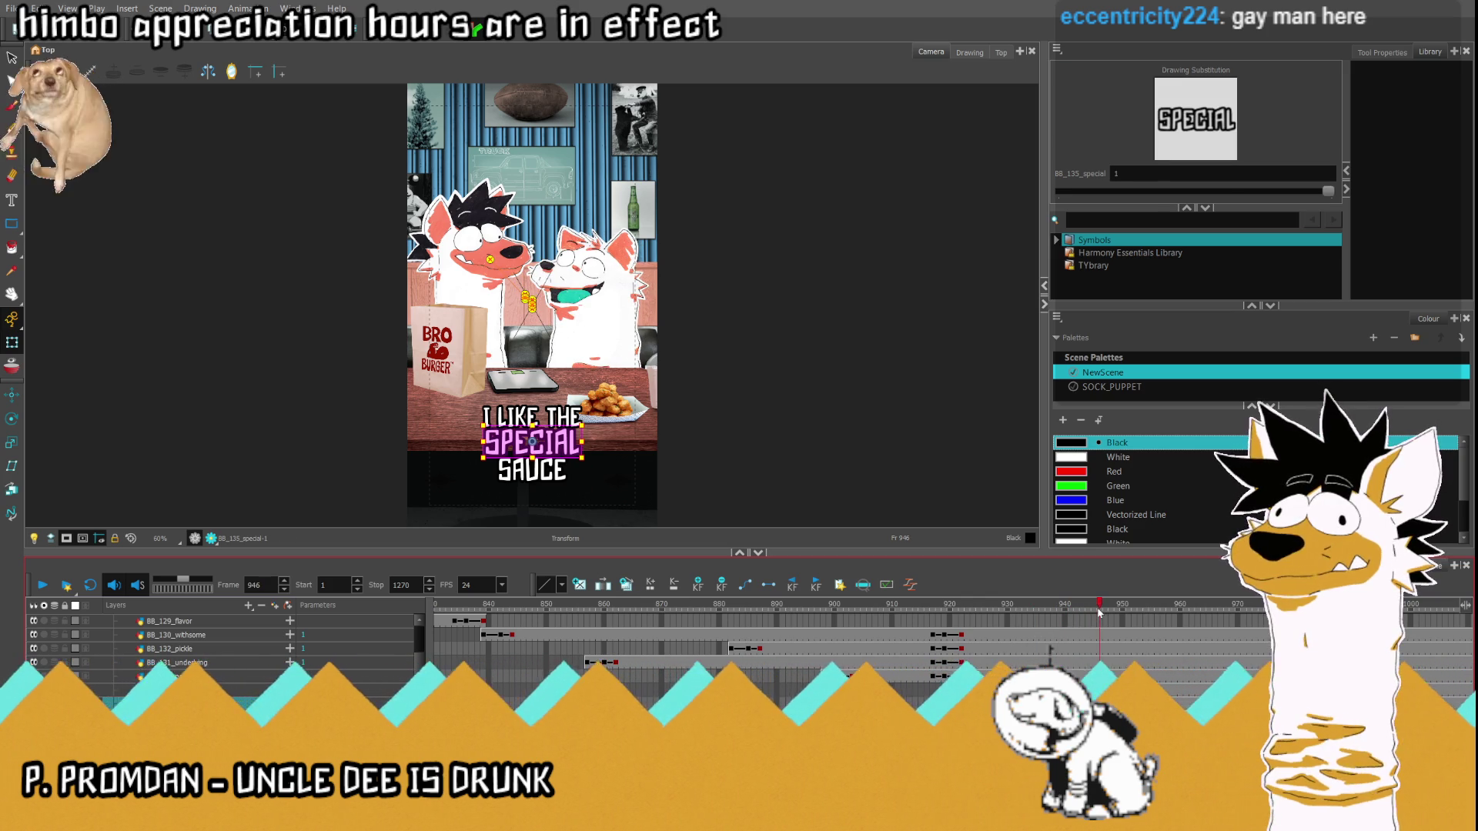
{"action": "left_click", "coordinate": [1093, 717]}
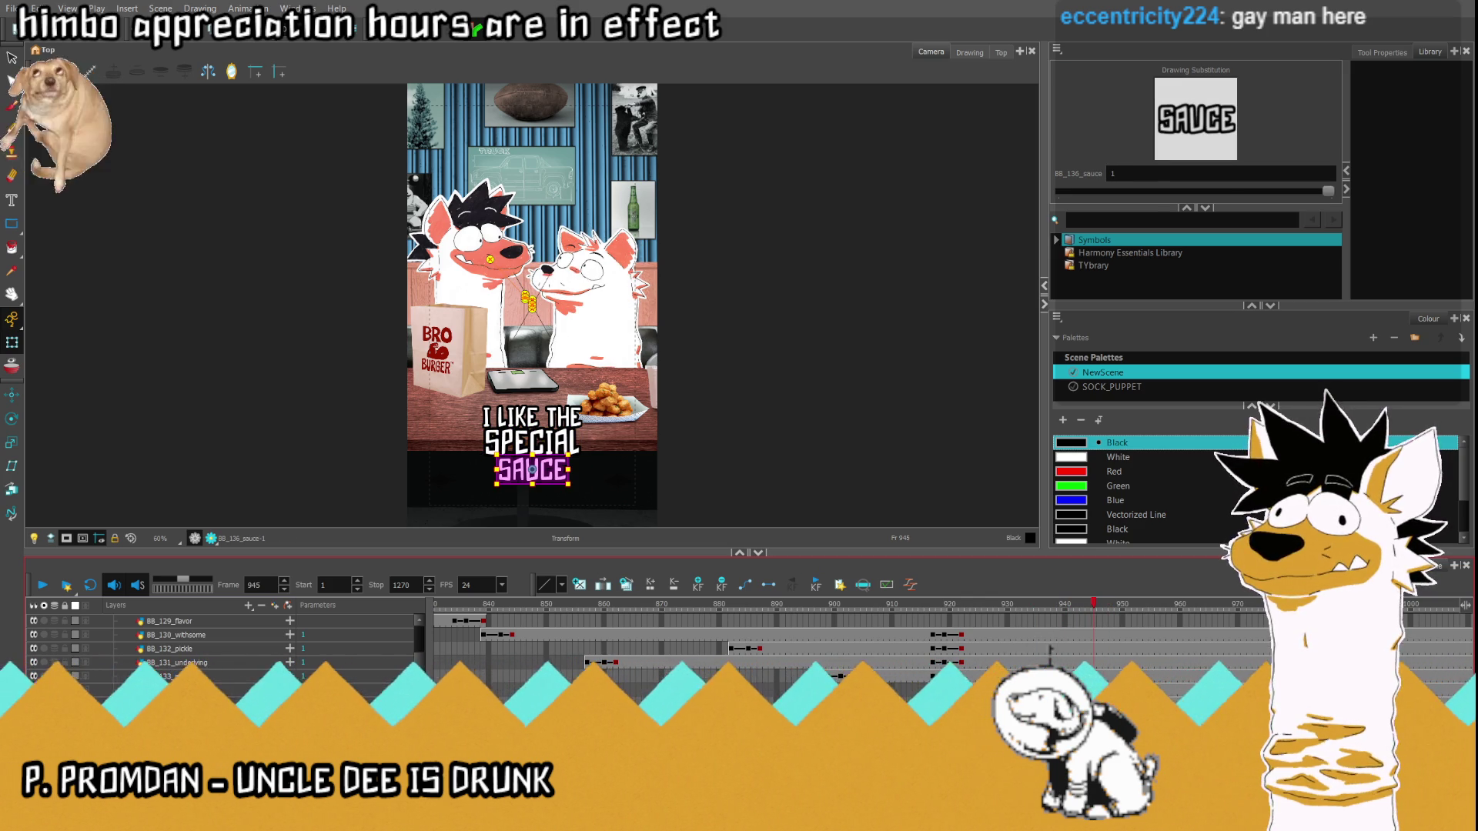
{"action": "key", "text": "Delete"}
{"action": "left_click", "coordinate": [1070, 705]}
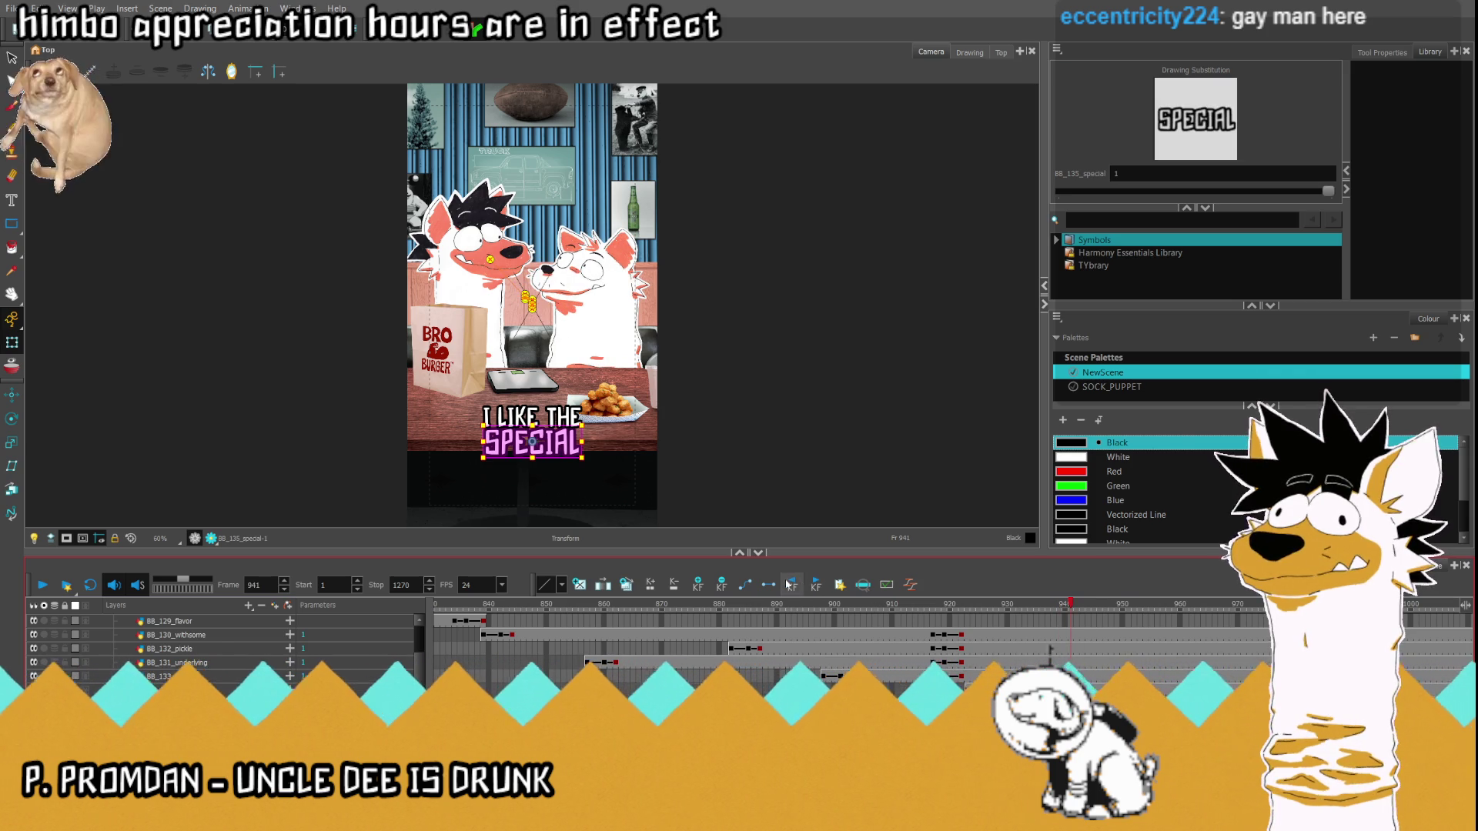
- Scrub the timeline between frames 926 and 936 to find where SPECIAL appears
{"action": "scroll", "coordinate": [487, 421], "scroll_direction": "up", "scroll_amount": 1}
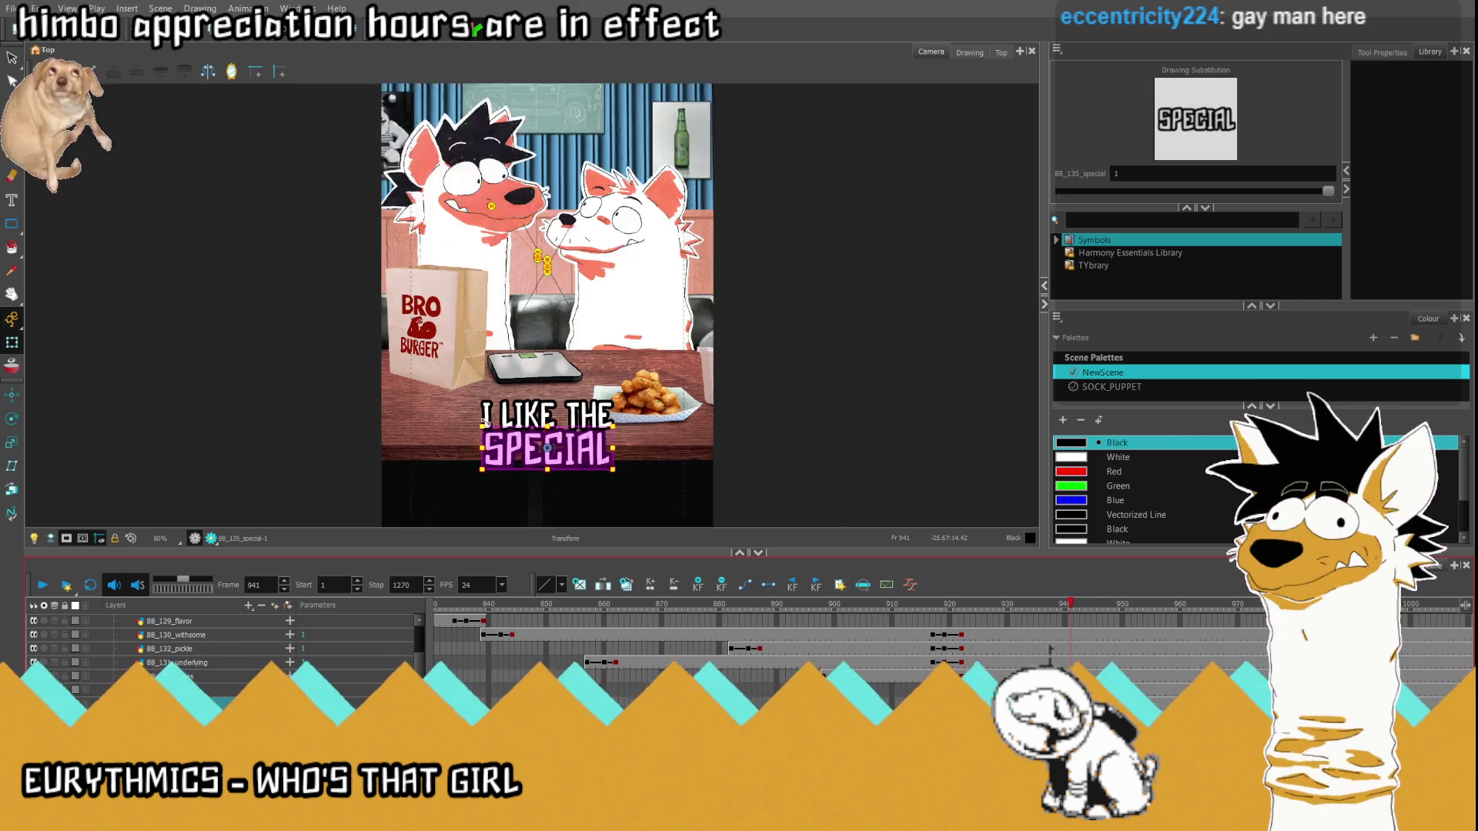
{"action": "scroll", "coordinate": [487, 421], "scroll_direction": "up", "scroll_amount": 1}
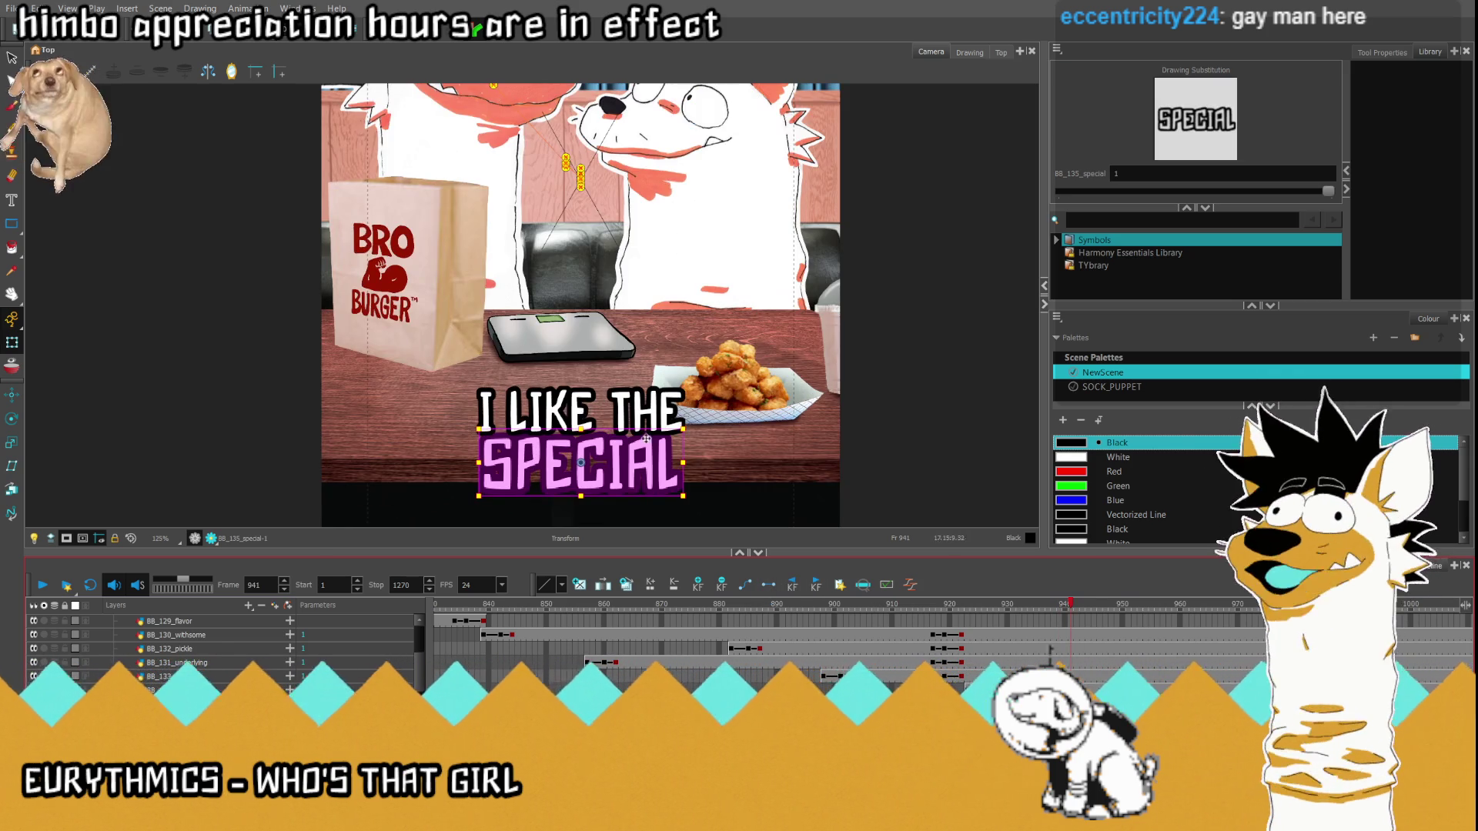
{"action": "scroll", "coordinate": [569, 339], "scroll_direction": "down", "scroll_amount": 1}
{"action": "scroll", "coordinate": [604, 356], "scroll_direction": "up", "scroll_amount": 2}
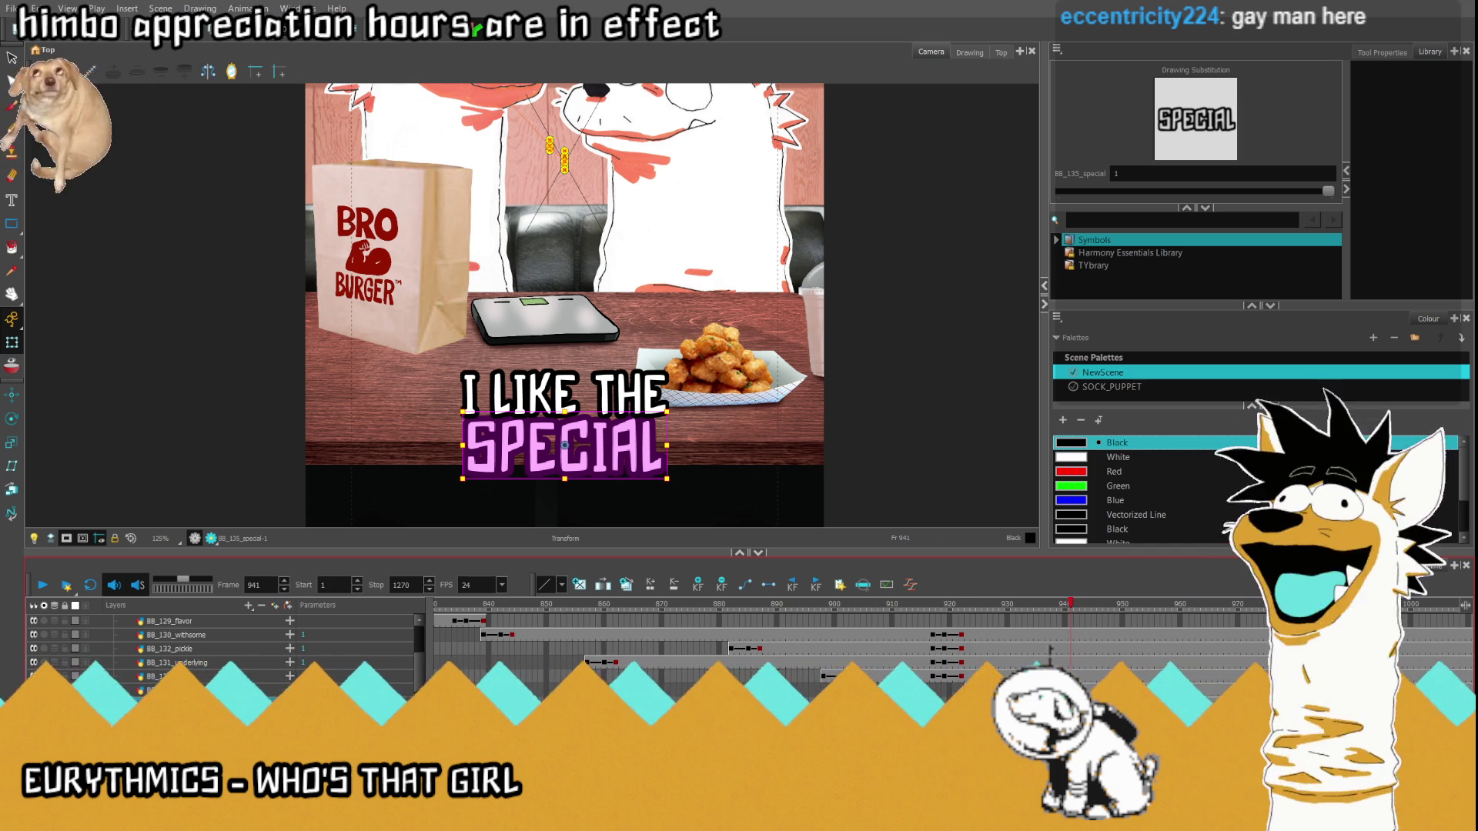
{"action": "left_click_drag", "start_coordinate": [923, 603], "coordinate": [1001, 604]}
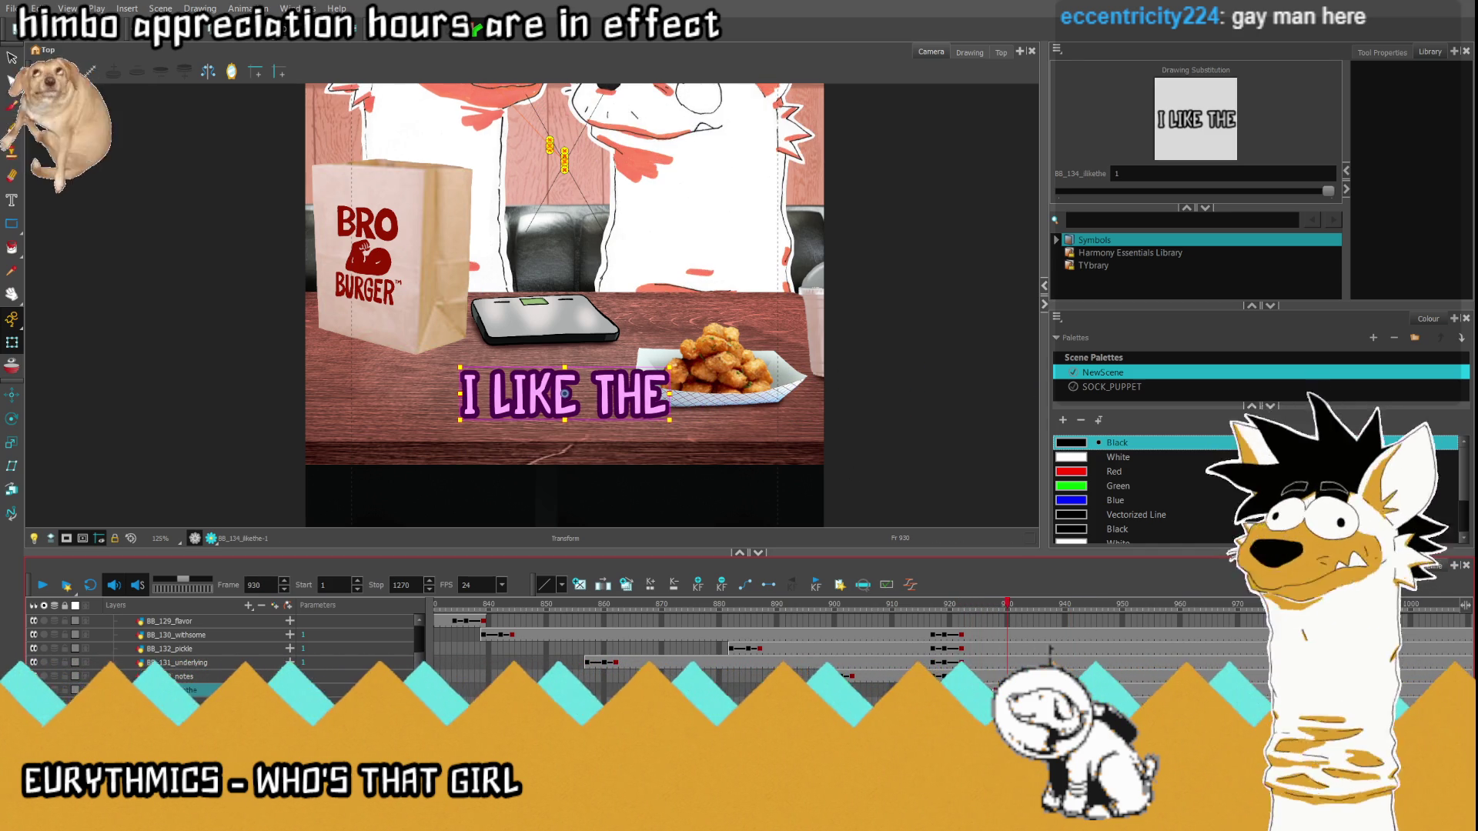
{"action": "key", "text": "period"}
{"action": "key", "text": "comma"}
{"action": "key", "text": "comma"}
{"action": "key", "text": "comma"}
{"action": "key", "text": "comma"}
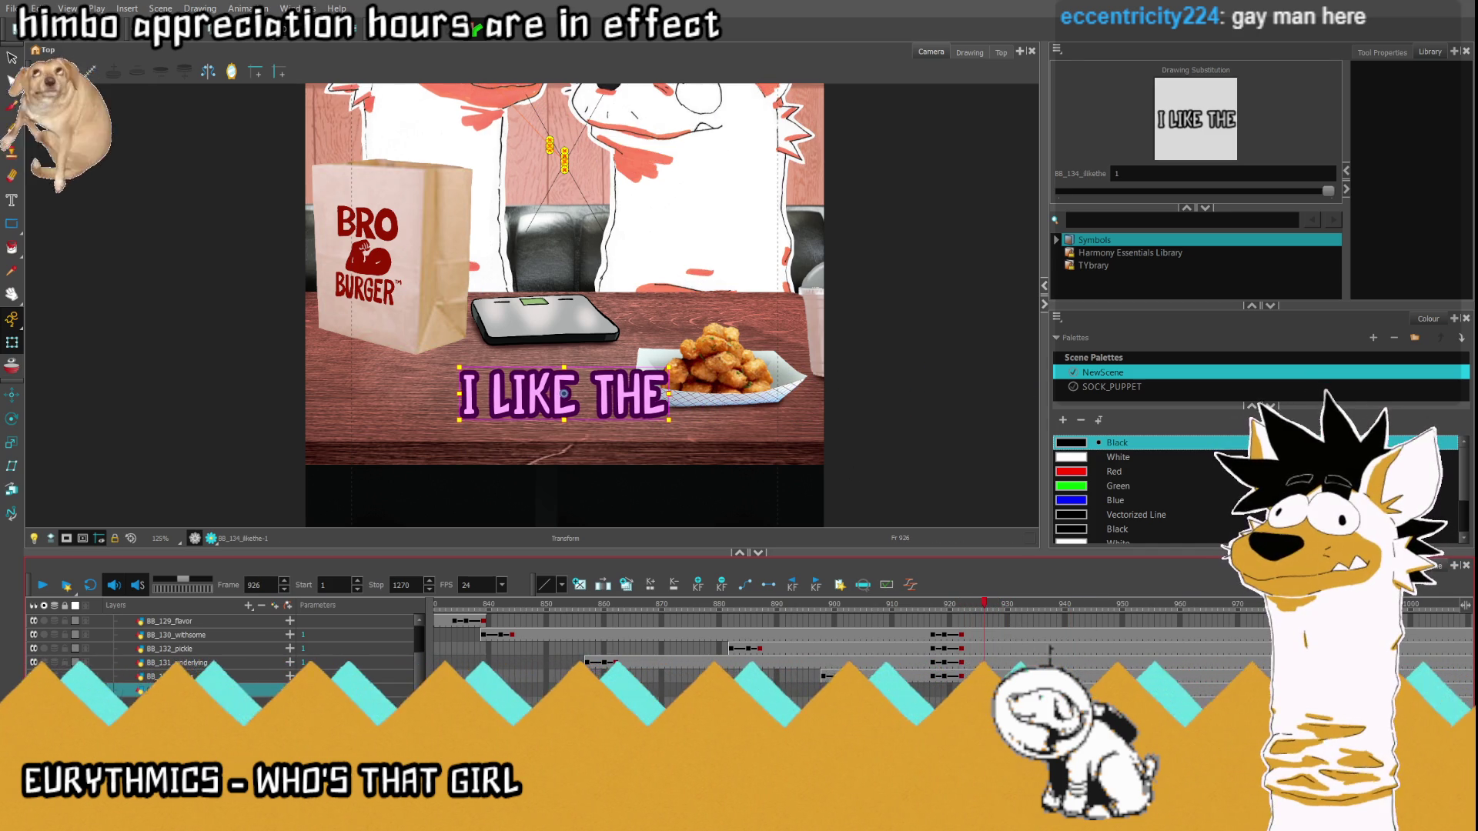
{"action": "key", "text": "Return"}
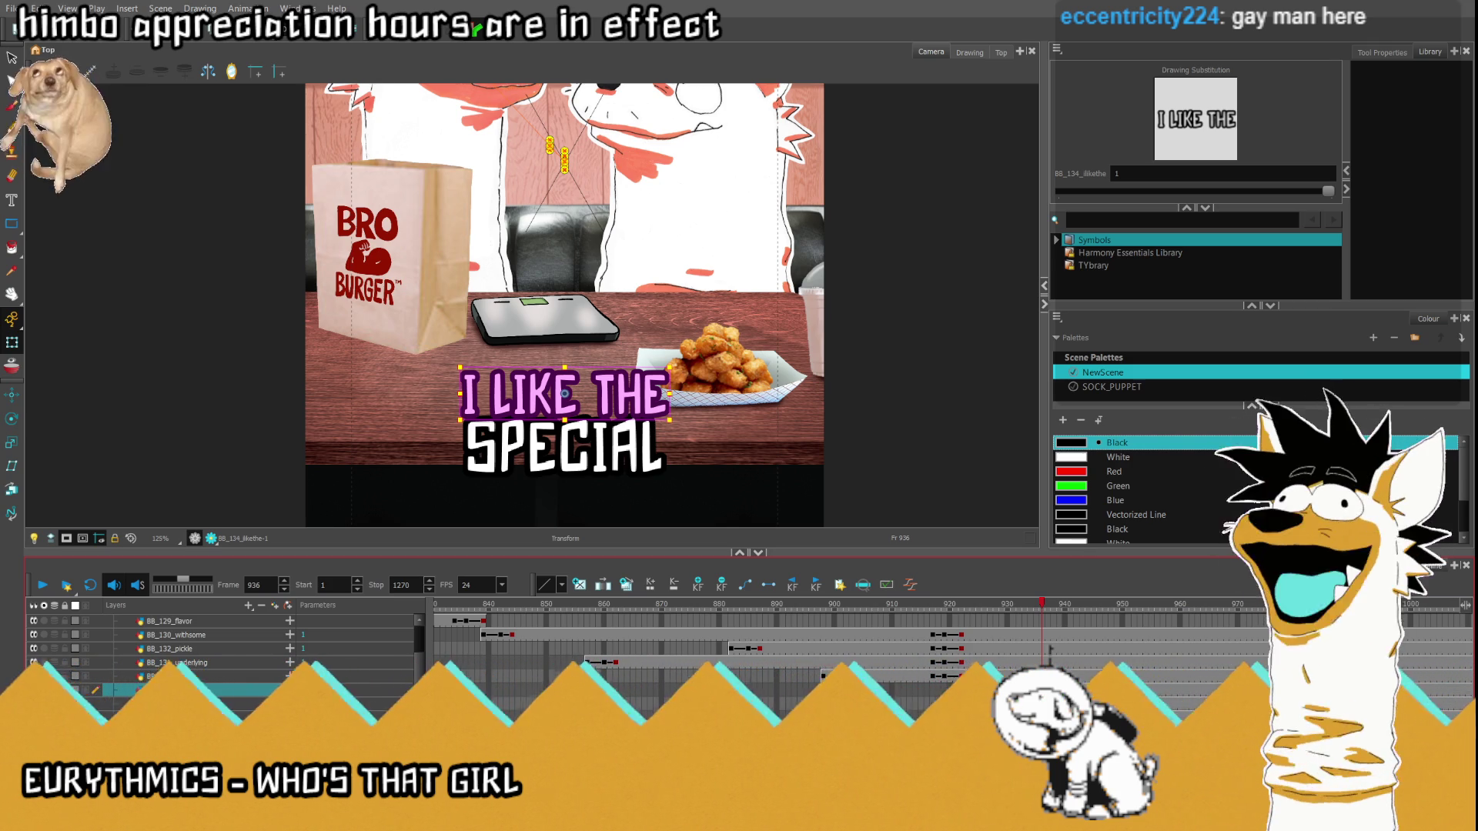
- Select the SPECIAL caption and drag it below the camera frame at frame 936
{"action": "key", "text": "period"}
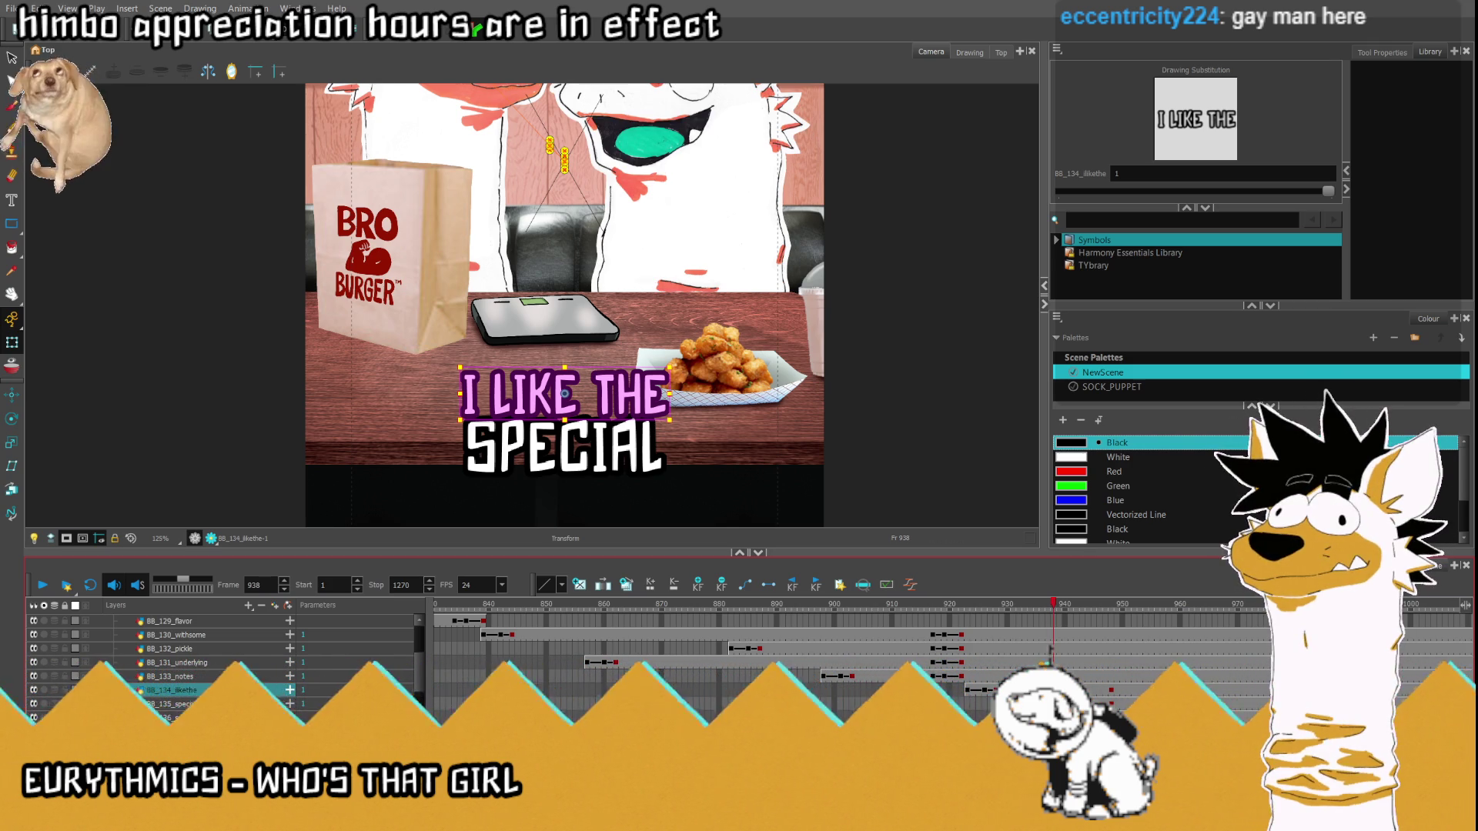
{"action": "left_click", "coordinate": [1059, 704]}
{"action": "scroll", "coordinate": [559, 412], "scroll_direction": "down", "scroll_amount": 3}
{"action": "scroll", "coordinate": [559, 412], "scroll_direction": "down", "scroll_amount": 1}
{"action": "scroll", "coordinate": [560, 412], "scroll_direction": "up", "scroll_amount": 2}
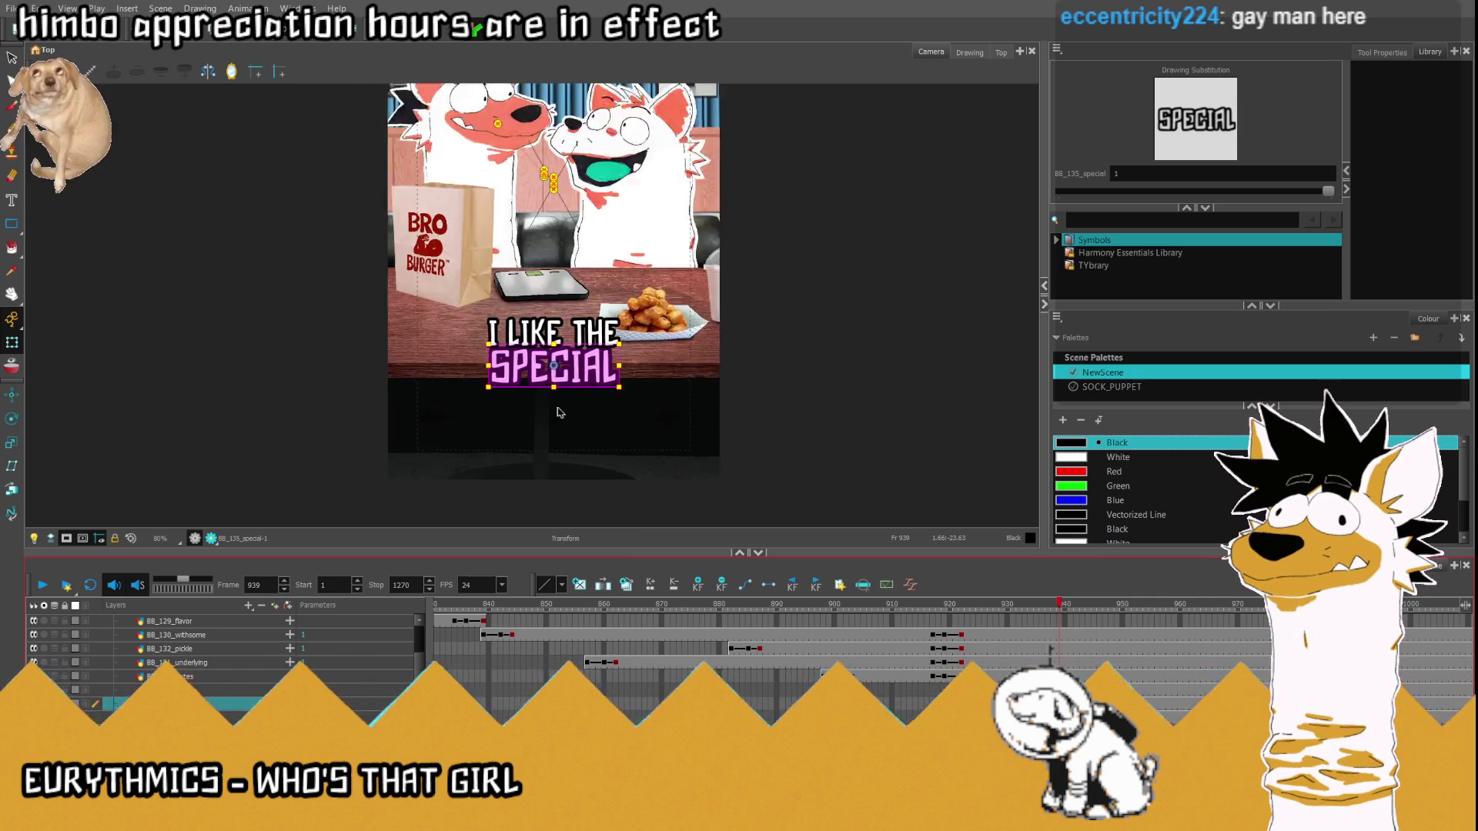
{"action": "scroll", "coordinate": [560, 412], "scroll_direction": "up", "scroll_amount": 2}
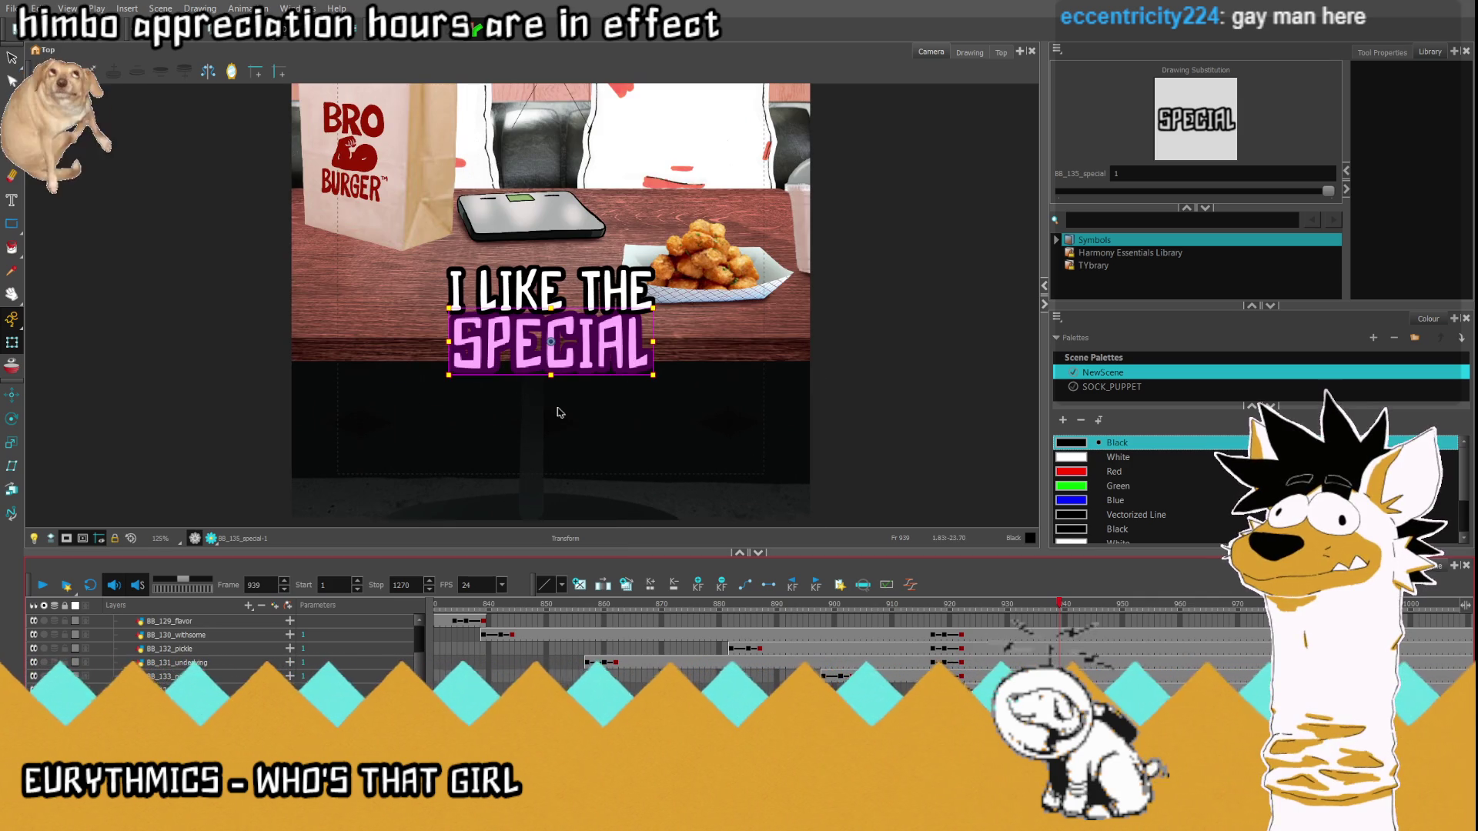
{"action": "key", "text": "period"}
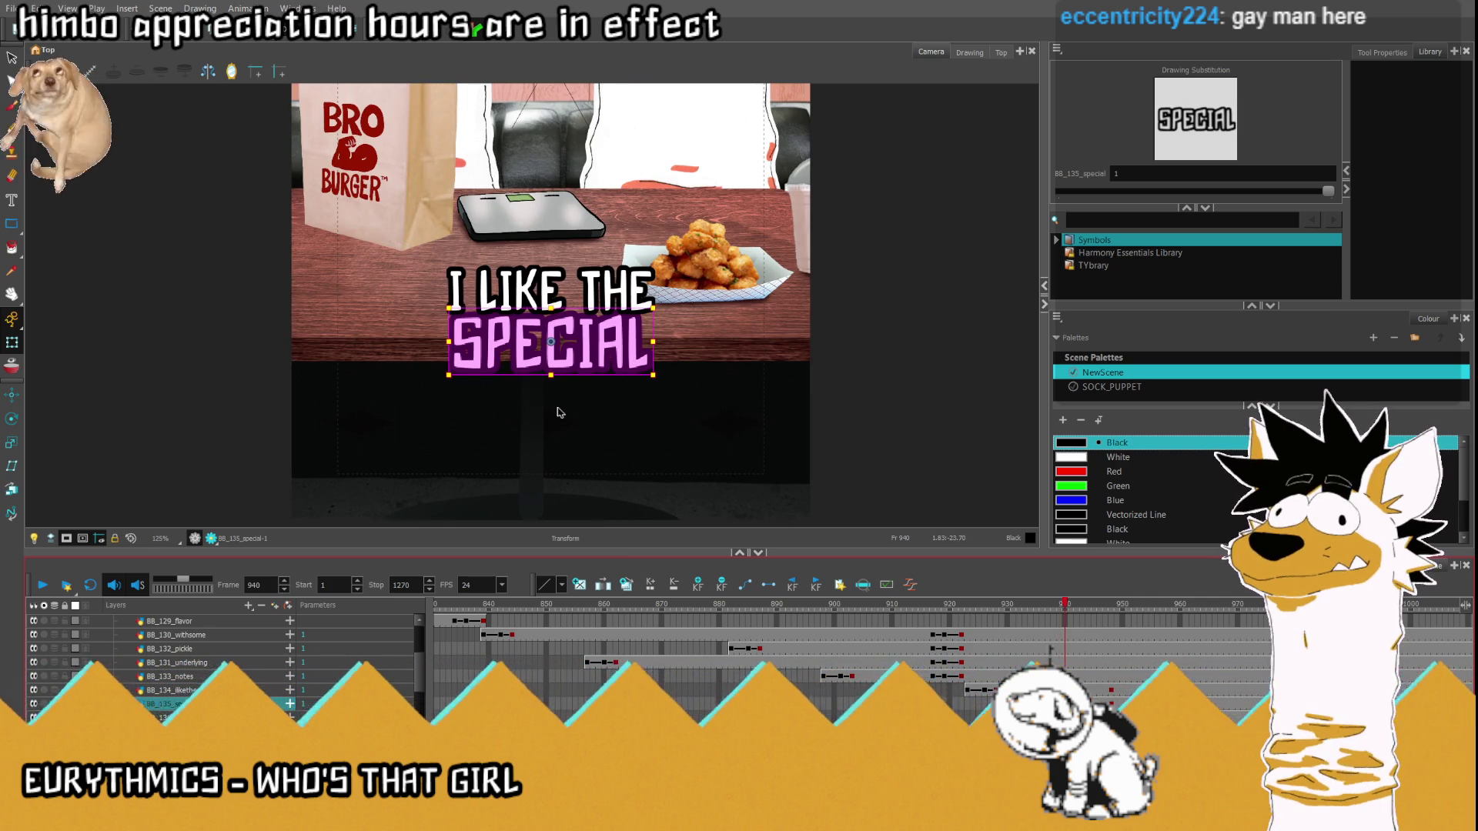
{"action": "key", "text": "comma"}
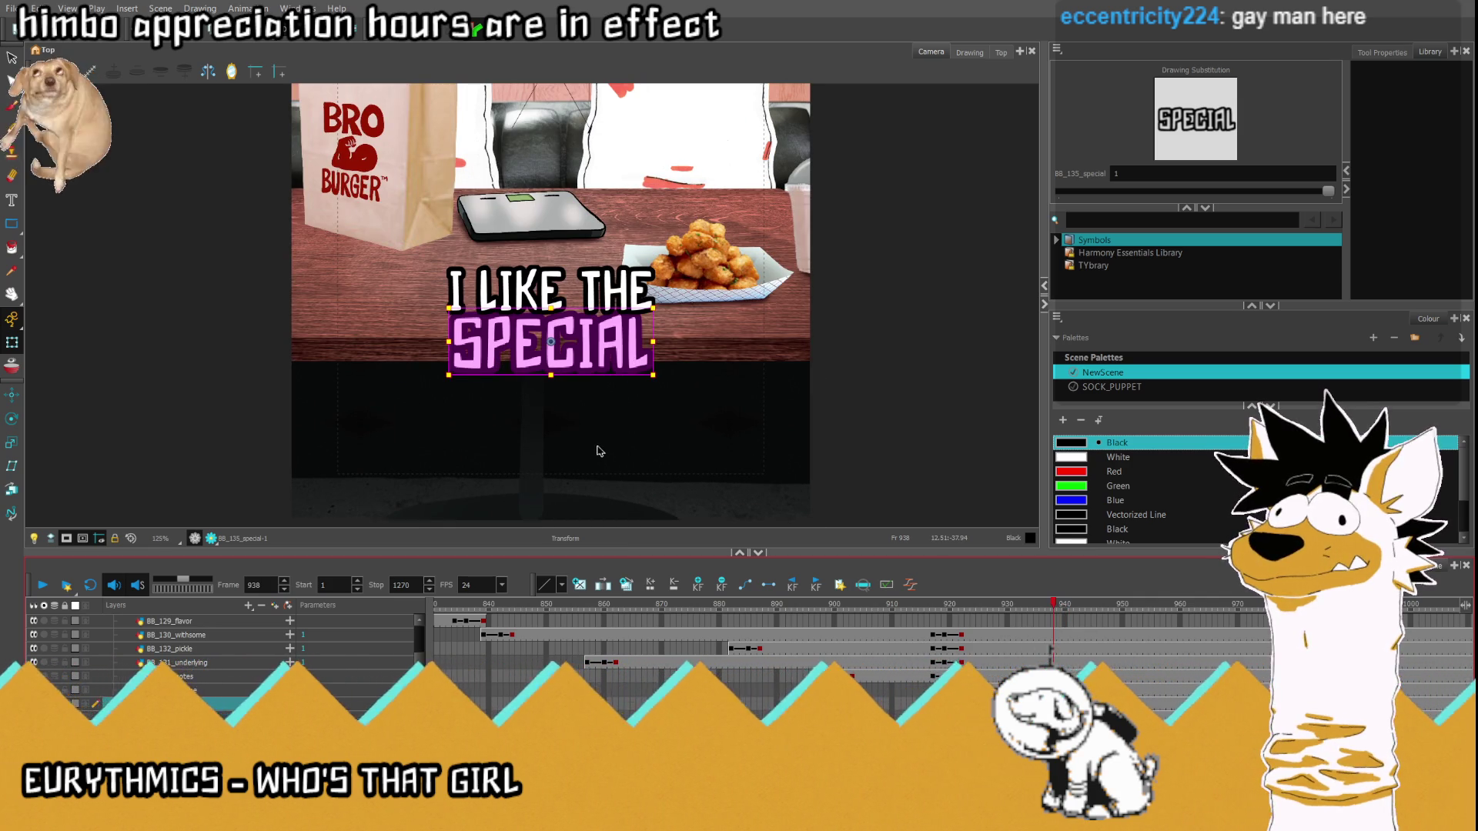
{"action": "key", "text": "comma"}
{"action": "key", "text": "comma"}
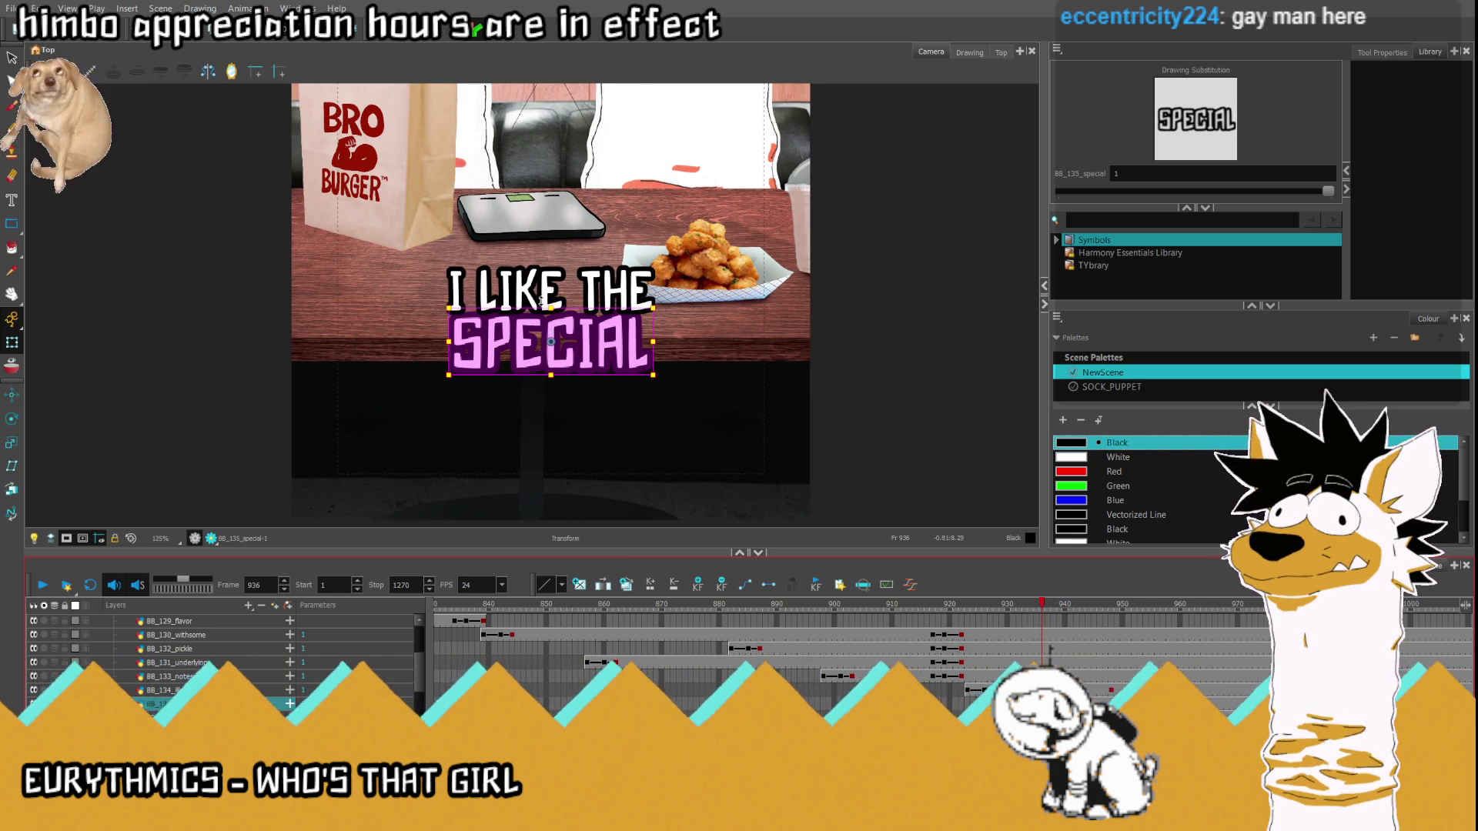
{"action": "scroll", "coordinate": [551, 324], "scroll_direction": "down", "scroll_amount": 1}
{"action": "left_click_drag", "start_coordinate": [546, 323], "coordinate": [565, 502]}
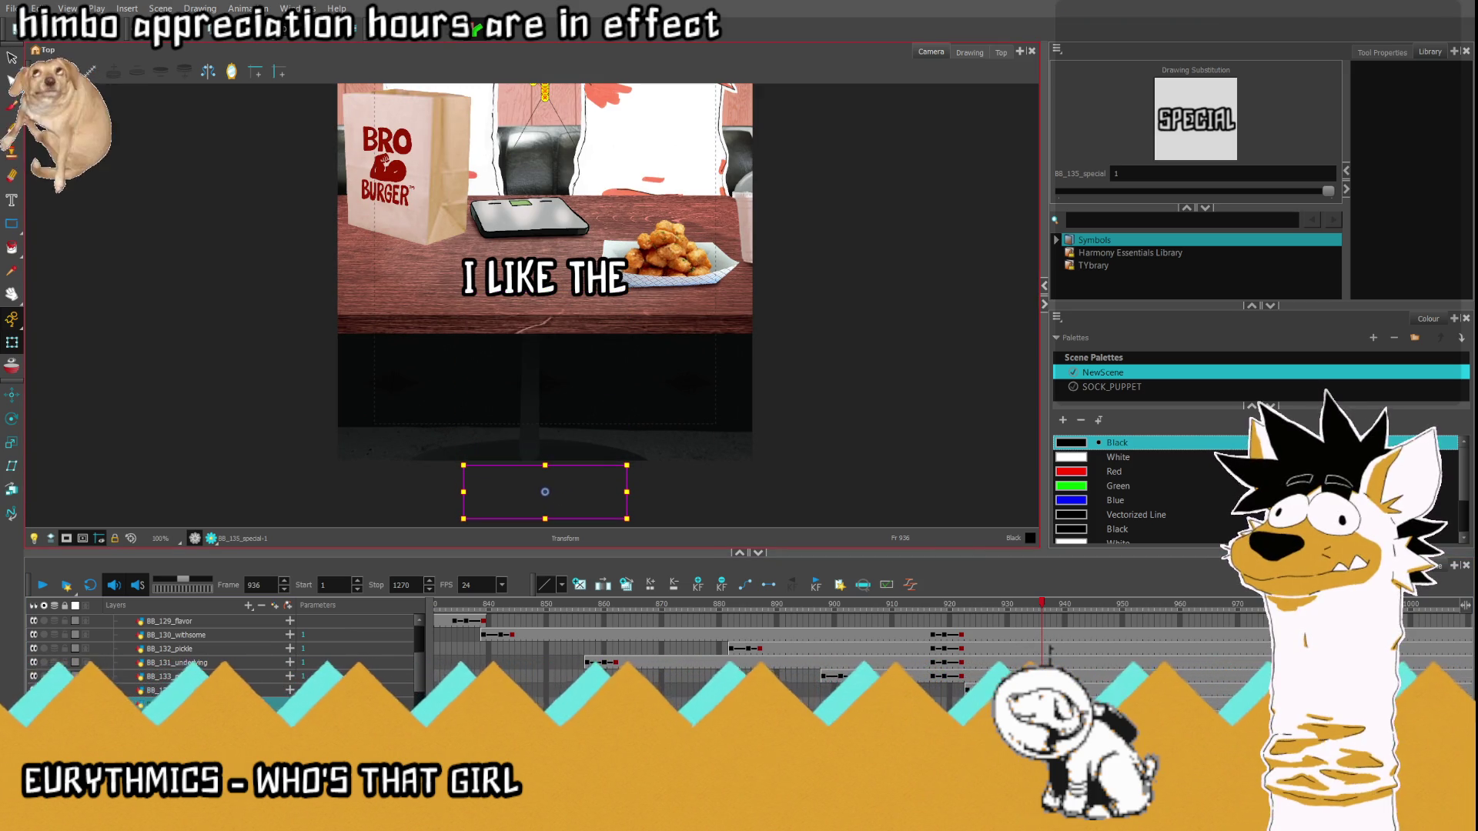
- At frame 945, slide the SAUCE caption left so it sits under SPECIAL
{"action": "key", "text": "period"}
{"action": "key", "text": "period"}
{"action": "key", "text": "period"}
{"action": "scroll", "coordinate": [518, 318], "scroll_direction": "up", "scroll_amount": 2}
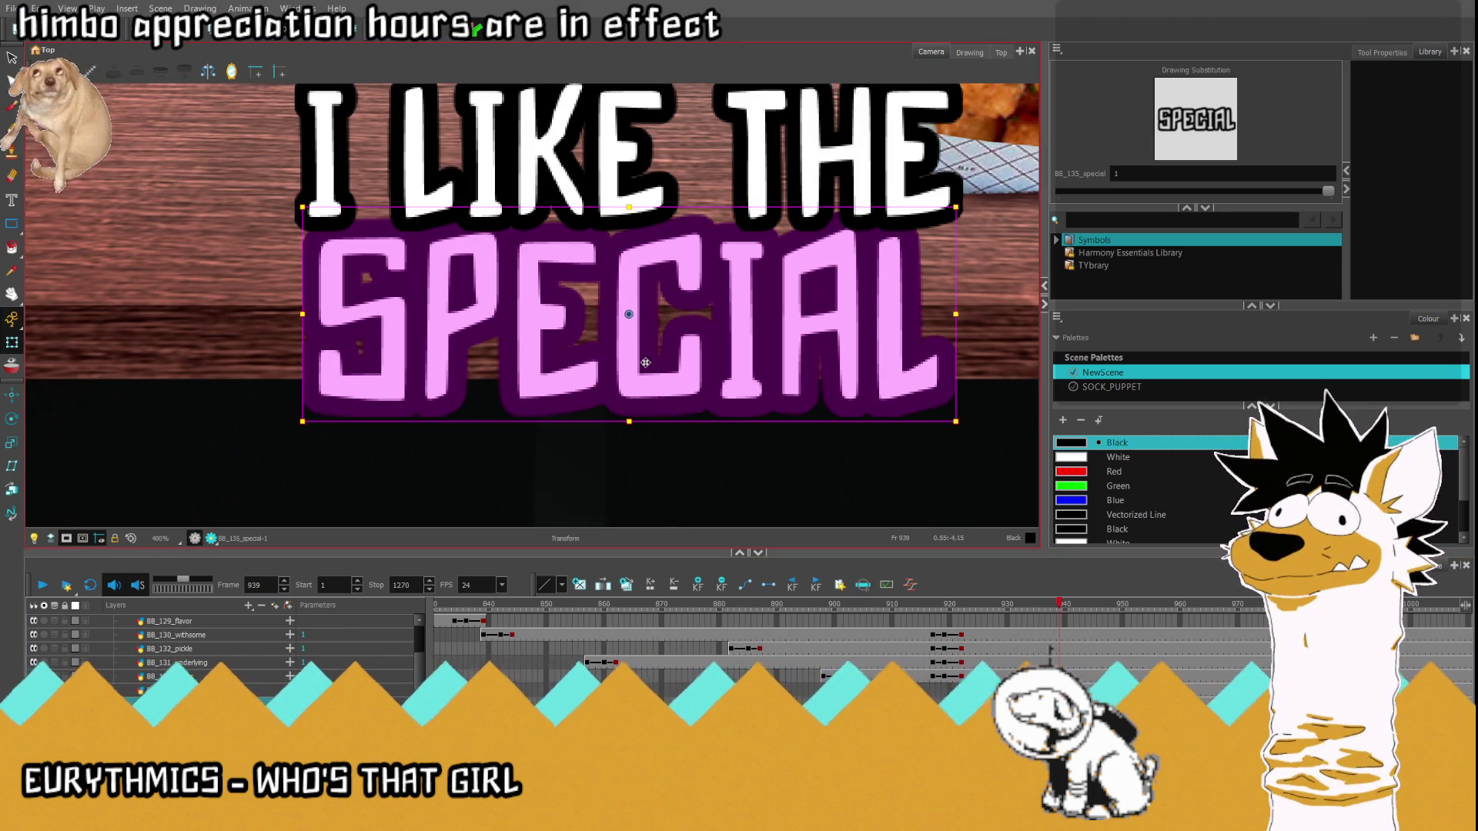
{"action": "key", "text": "period"}
{"action": "key", "text": "period"}
{"action": "key", "text": "period"}
{"action": "scroll", "coordinate": [724, 324], "scroll_direction": "down", "scroll_amount": 1}
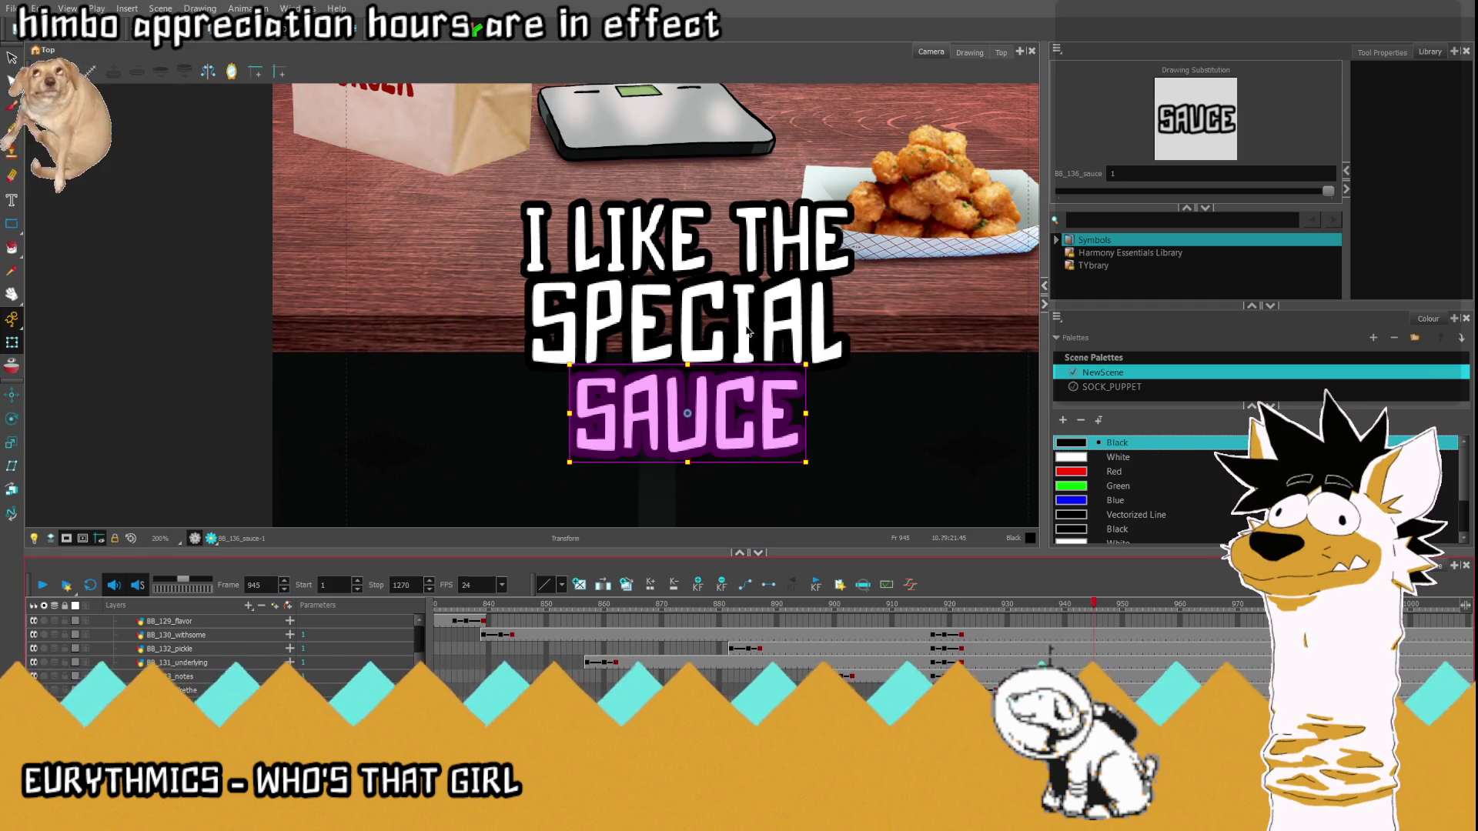
{"action": "left_click_drag", "start_coordinate": [667, 426], "coordinate": [133, 426]}
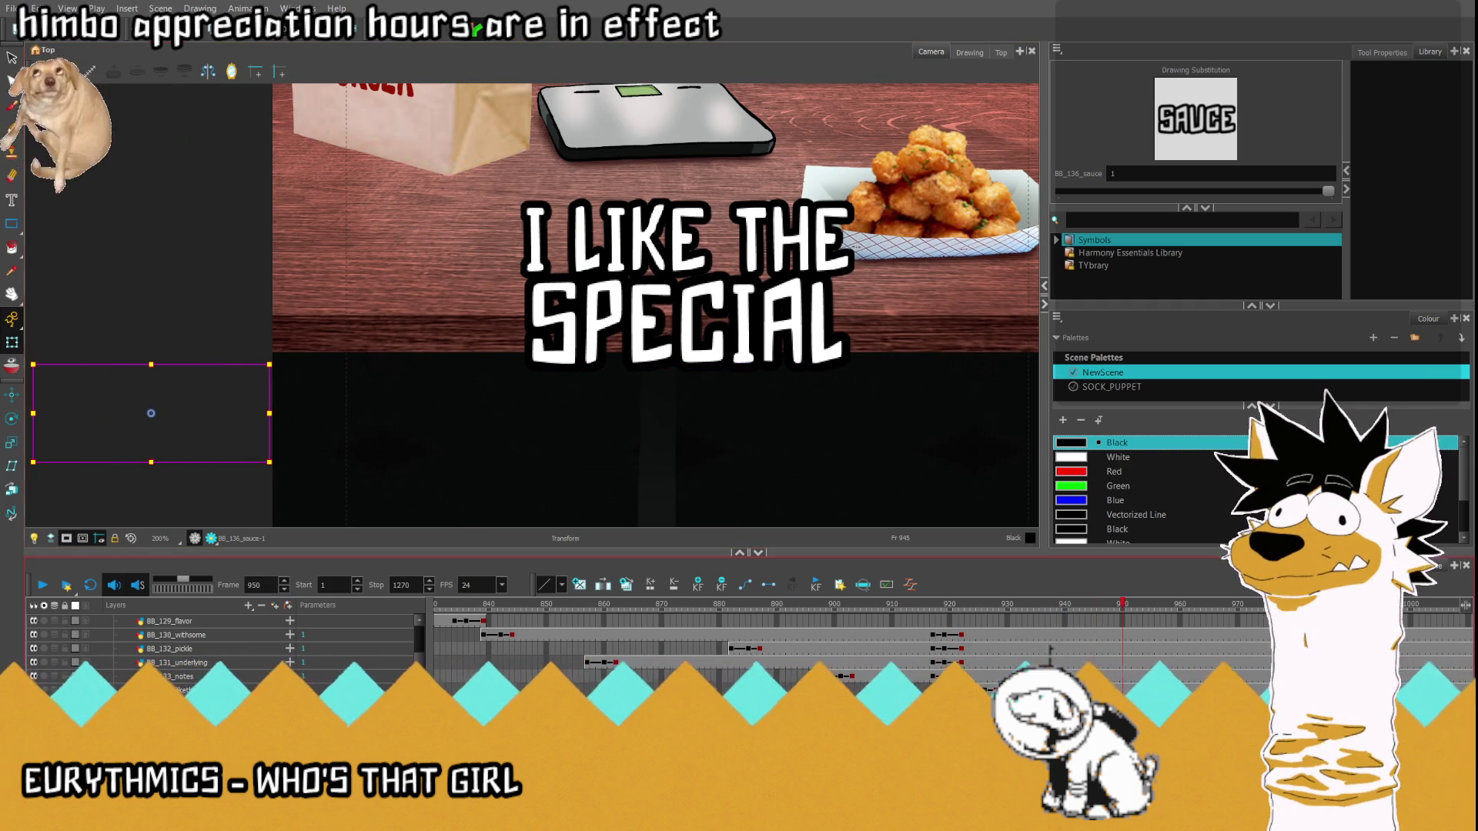
{"action": "key", "text": "period"}
{"action": "key", "text": "period"}
{"action": "key", "text": "period"}
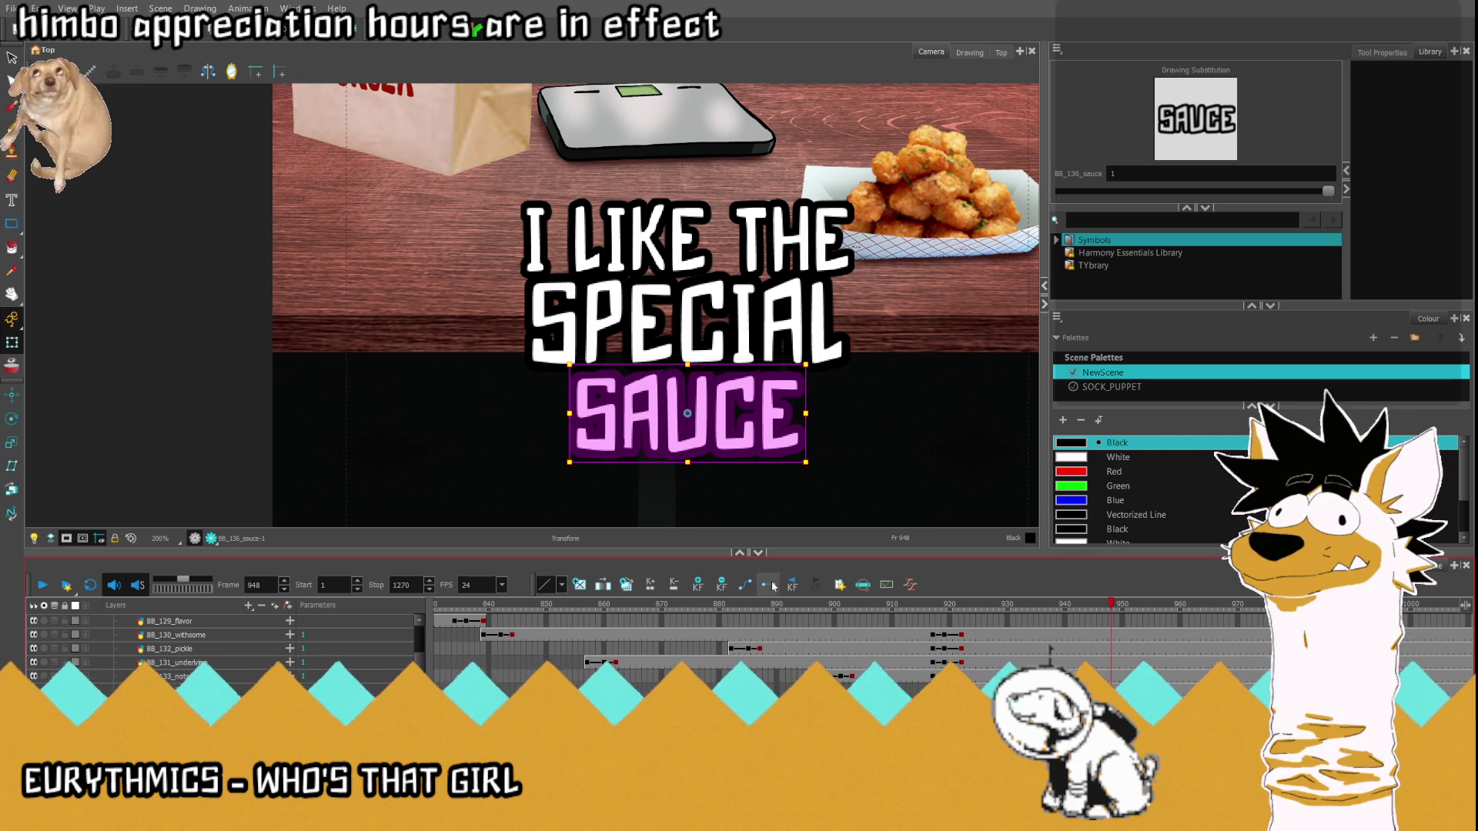
{"action": "key", "text": "comma"}
{"action": "key", "text": "comma"}
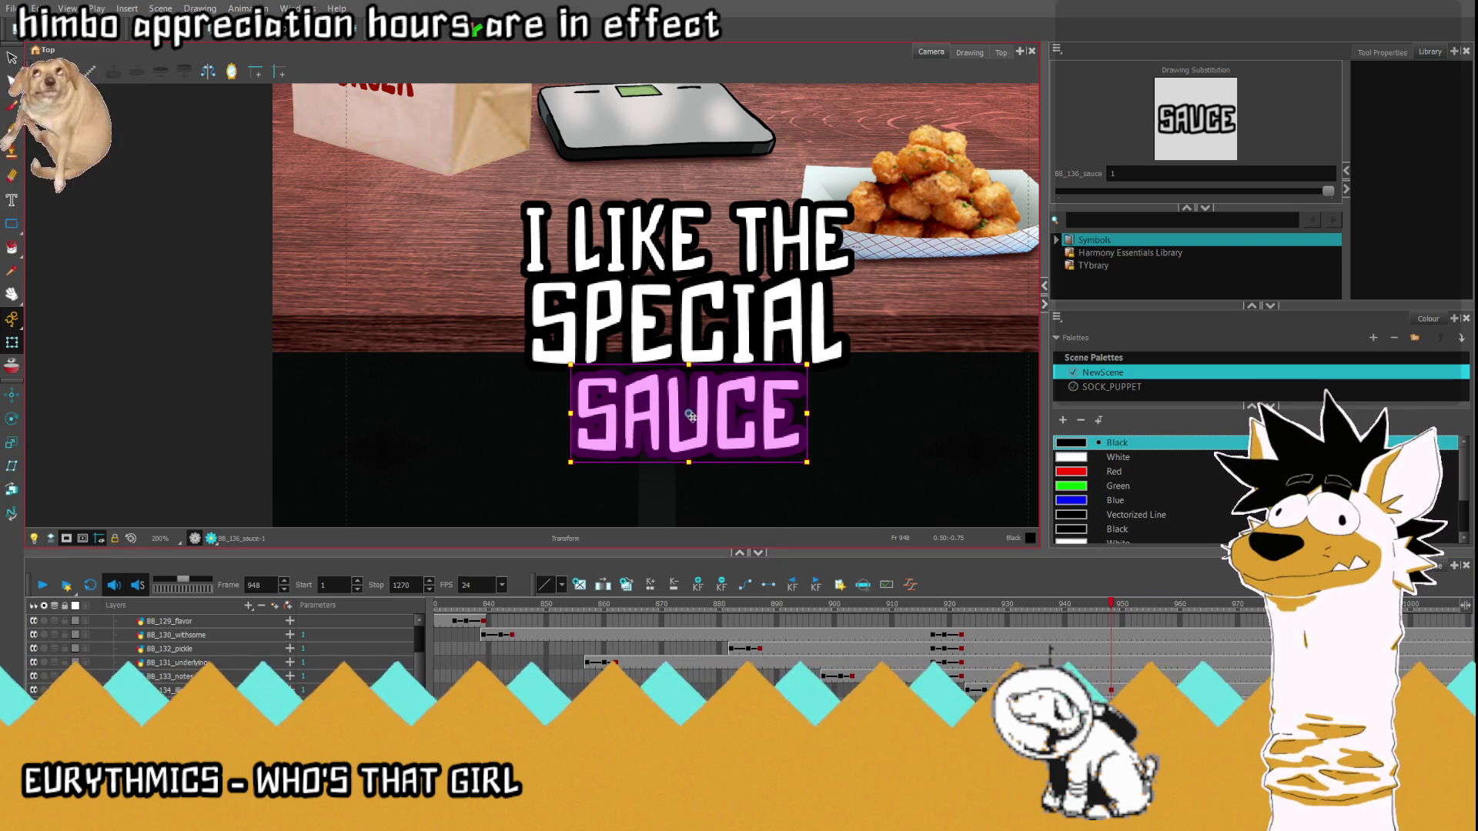
- Select SPECIAL and I LIKE THE, play from about frame 922 to 965, and fit the scene
{"action": "left_click", "coordinate": [688, 320]}
{"action": "left_click", "coordinate": [632, 239], "text": "shift"}
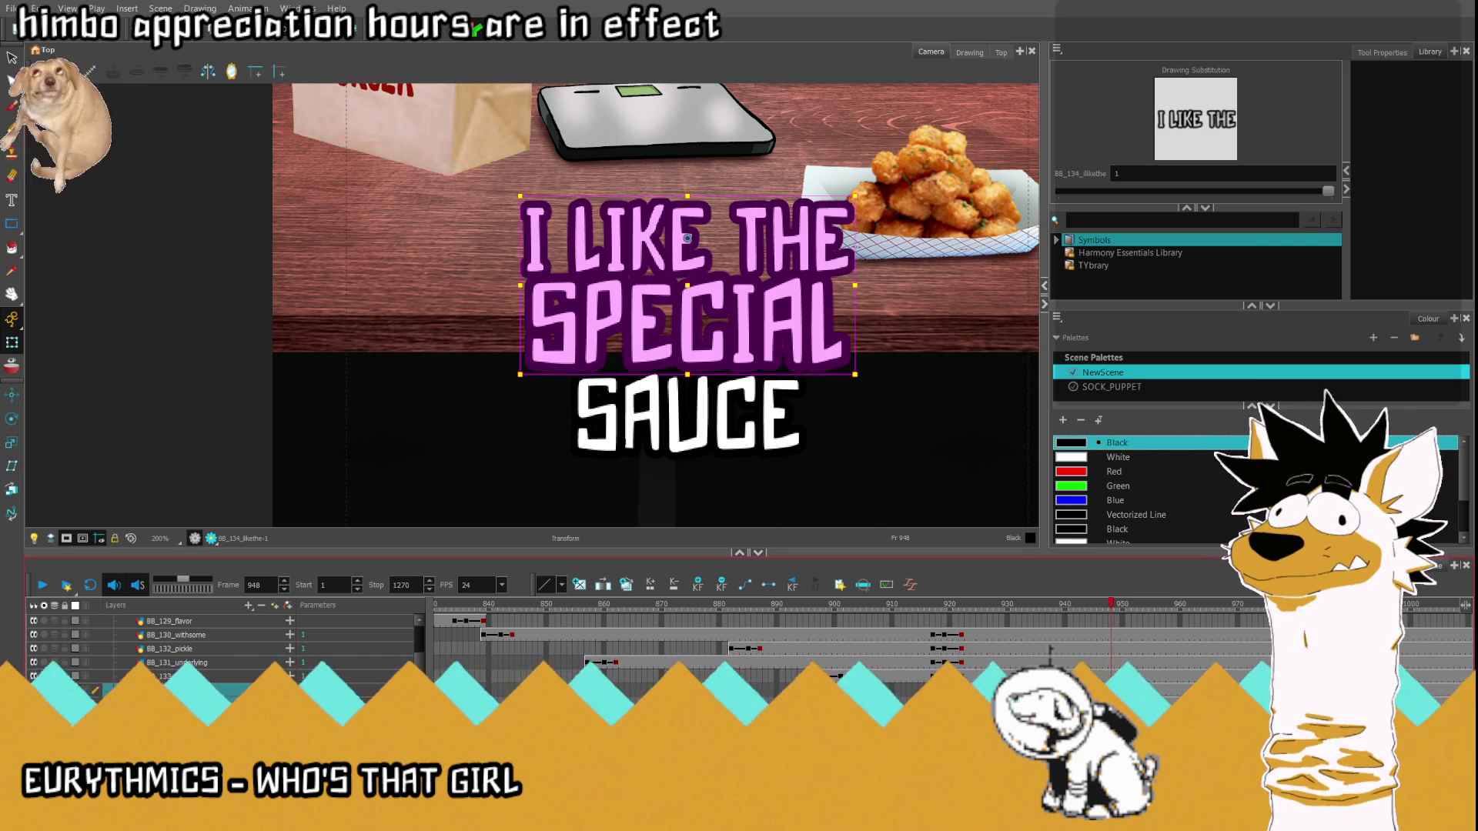
{"action": "left_click", "coordinate": [961, 702]}
{"action": "left_click", "coordinate": [43, 587]}
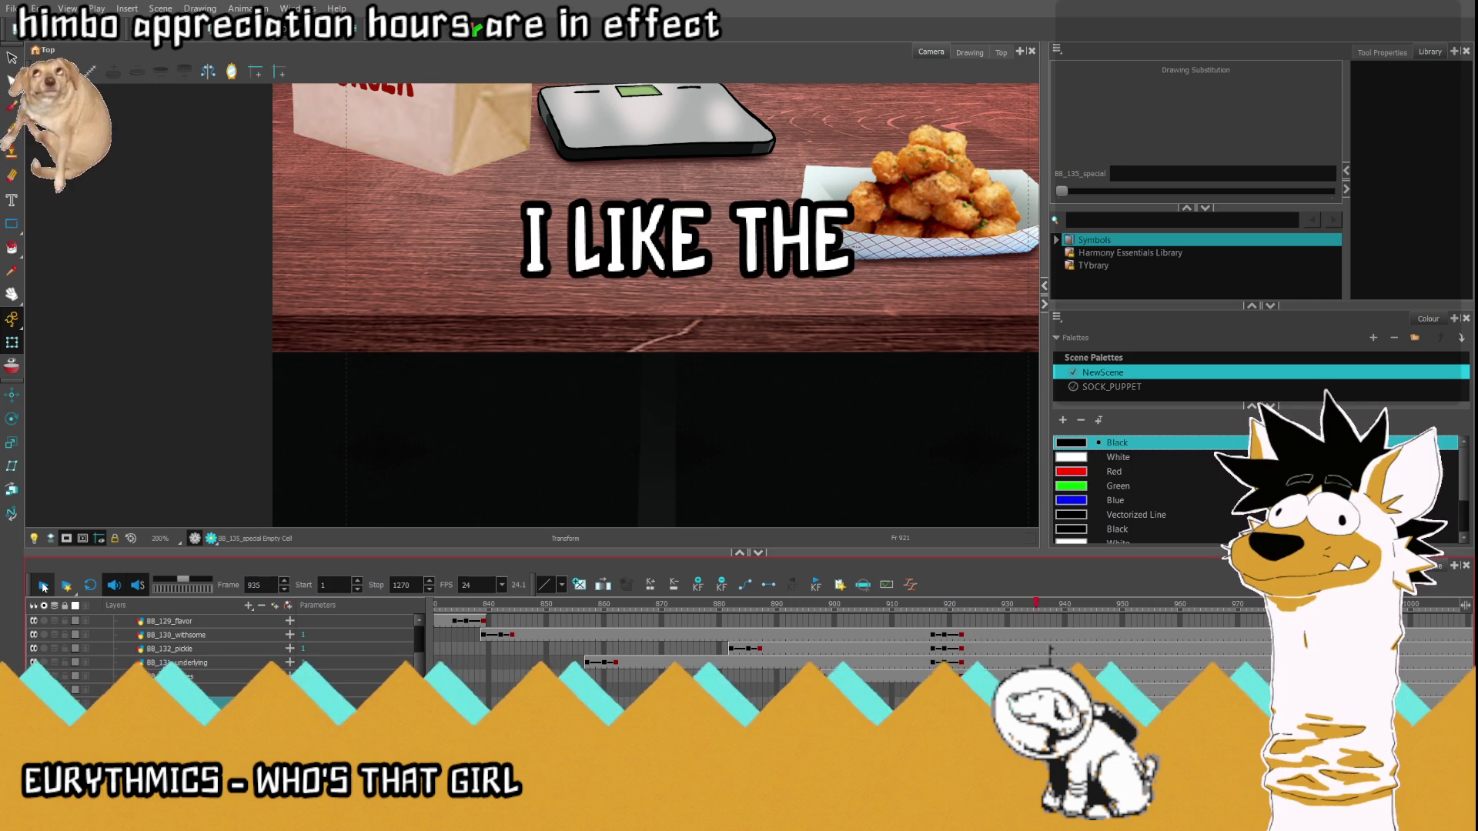
{"action": "key", "text": "Return"}
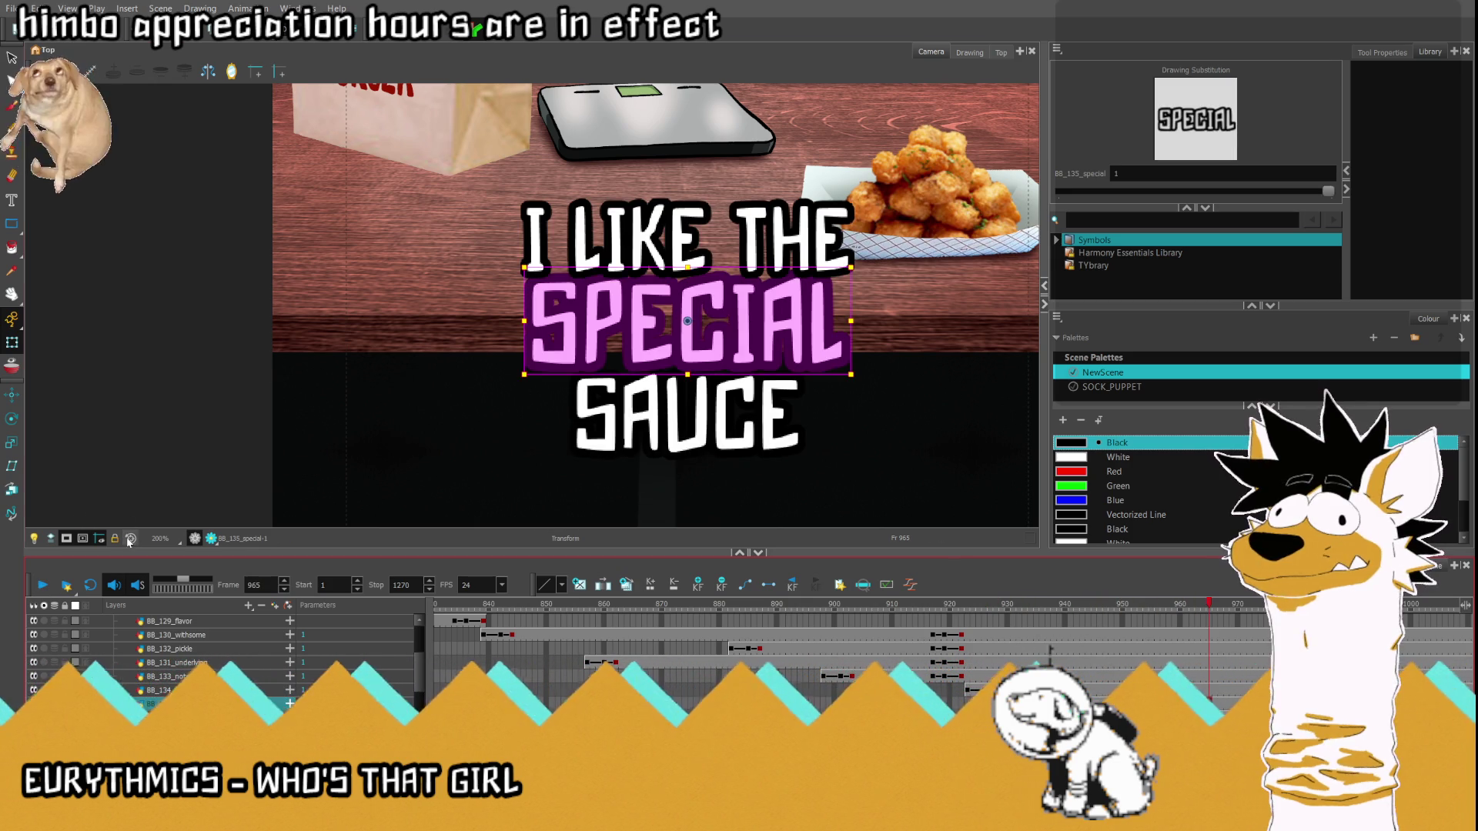
{"action": "key", "text": "shift+m"}
{"action": "scroll", "coordinate": [847, 655], "scroll_direction": "right", "scroll_amount": 5}
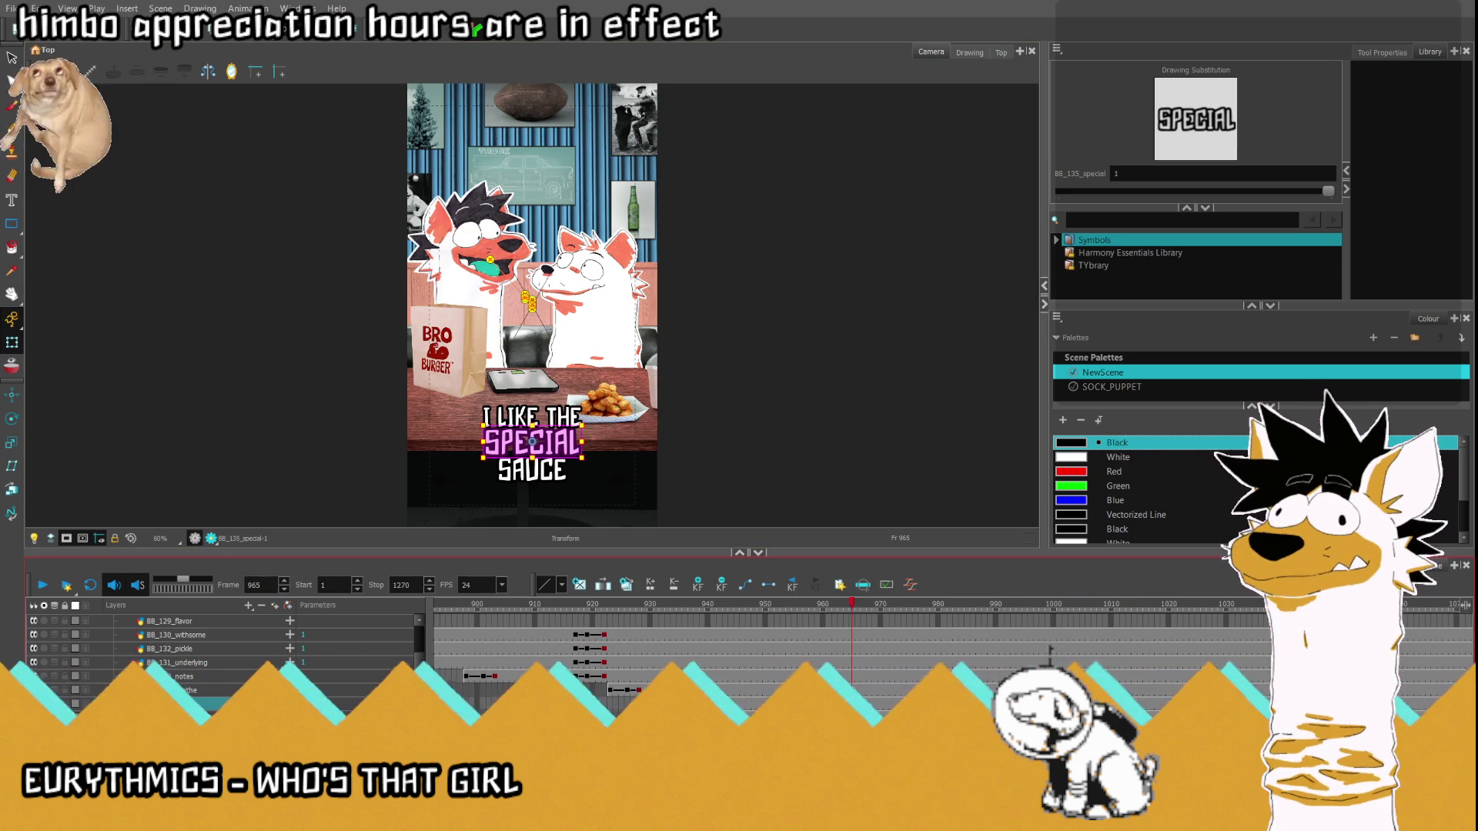
- Set keyframes on the caption layers at frame 962
{"action": "left_click", "coordinate": [846, 610]}
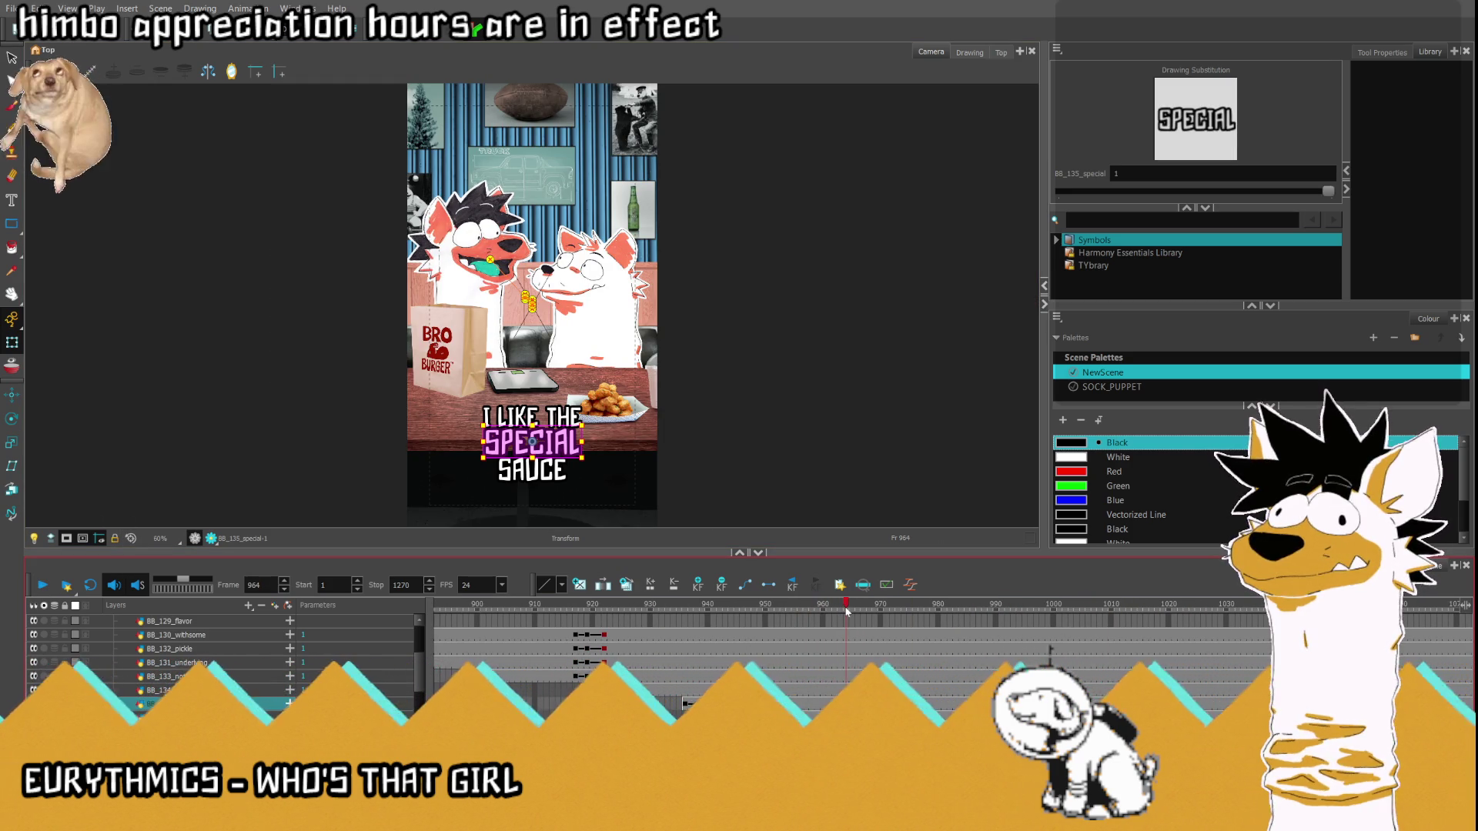
{"action": "left_click", "coordinate": [830, 611]}
{"action": "left_click", "coordinate": [833, 610]}
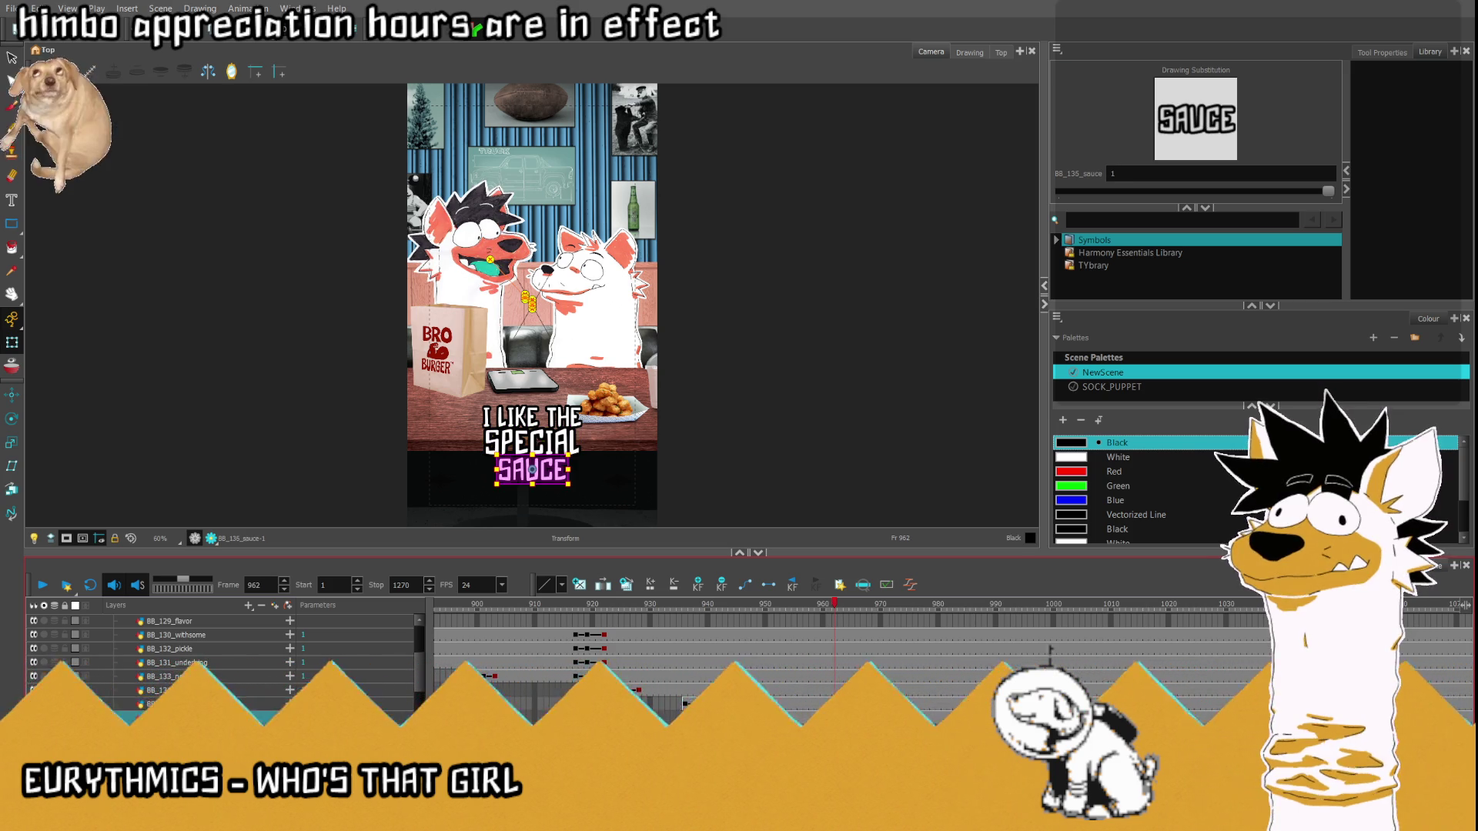
{"action": "left_click_drag", "start_coordinate": [835, 690], "coordinate": [835, 641]}
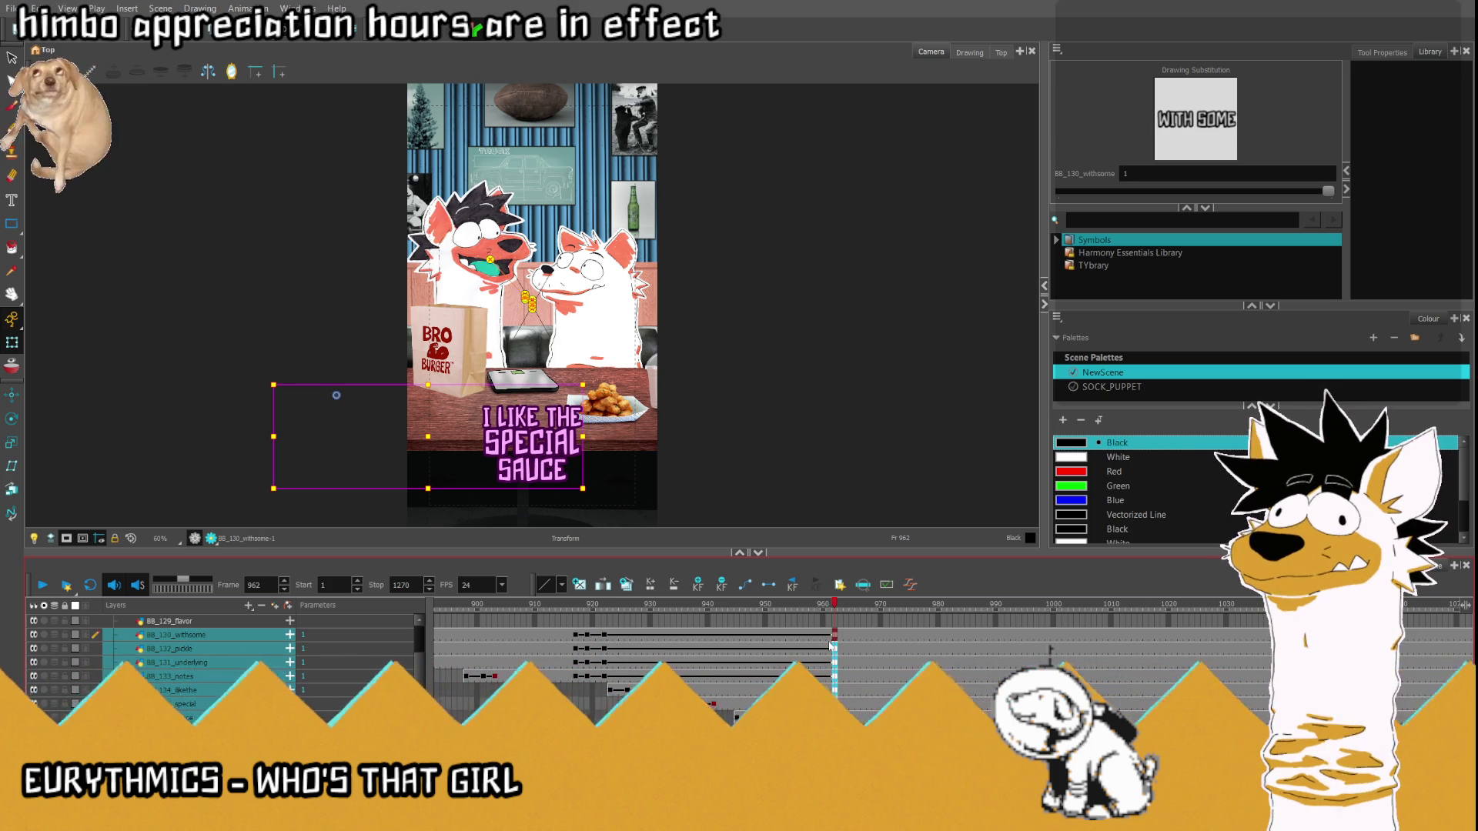
{"action": "key", "text": "F6"}
{"action": "key", "text": "comma"}
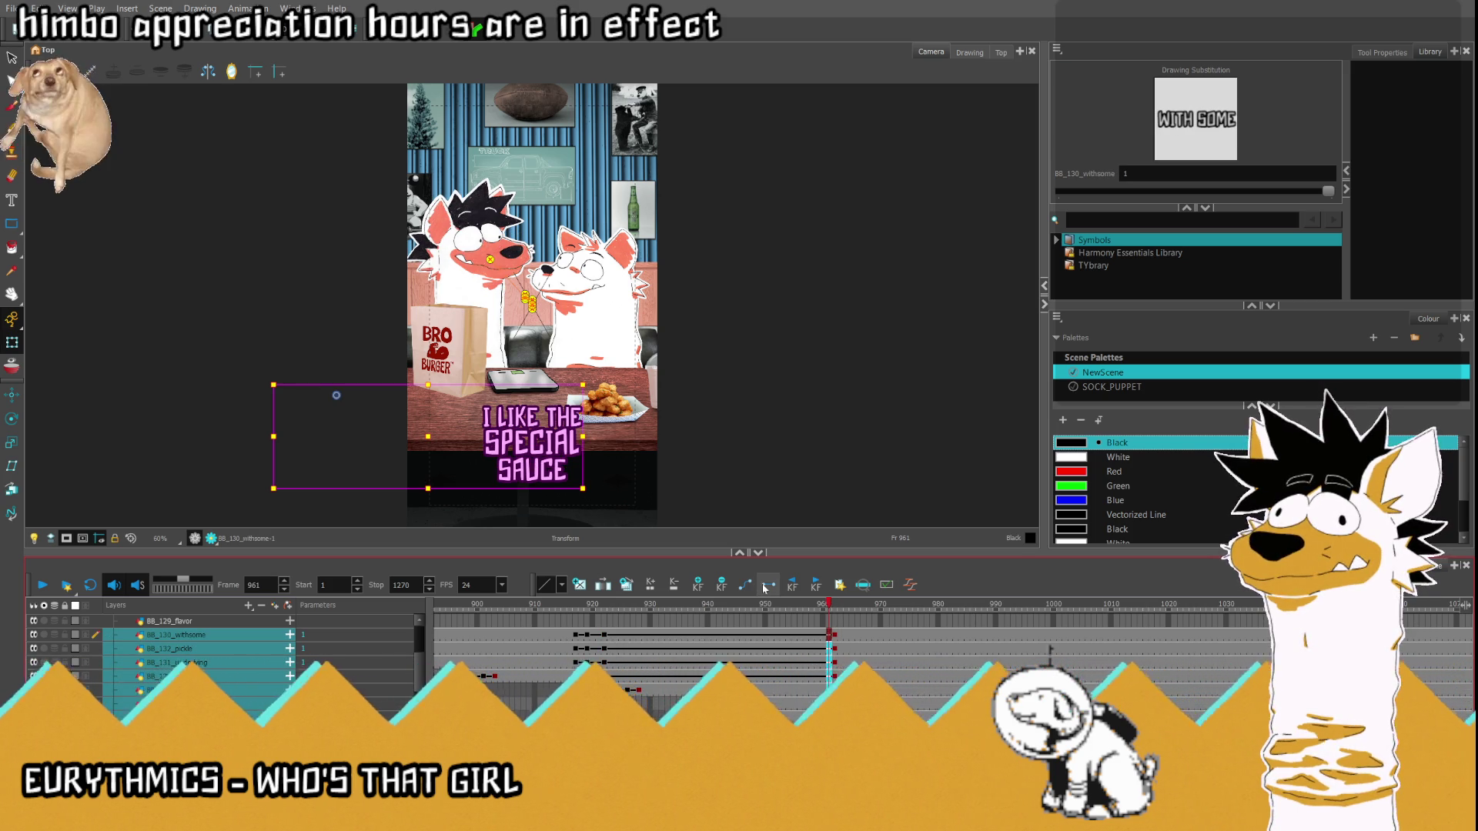
- Delete the caption cells from frame 963 onward and return to frame 962
{"action": "left_click_drag", "start_coordinate": [841, 636], "coordinate": [1463, 689]}
{"action": "key", "text": "Delete"}
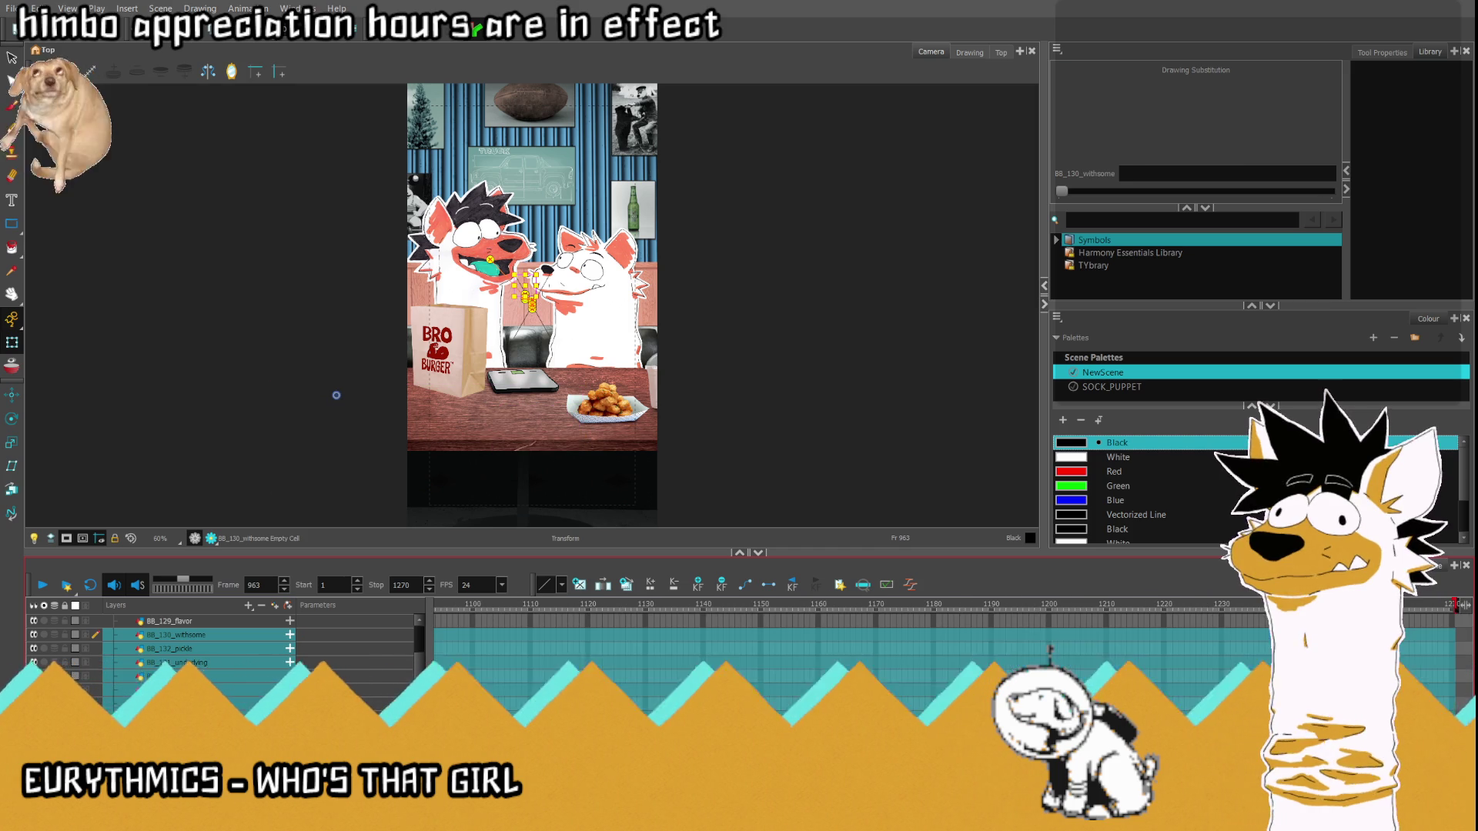
{"action": "scroll", "coordinate": [847, 639], "scroll_direction": "left", "scroll_amount": 10}
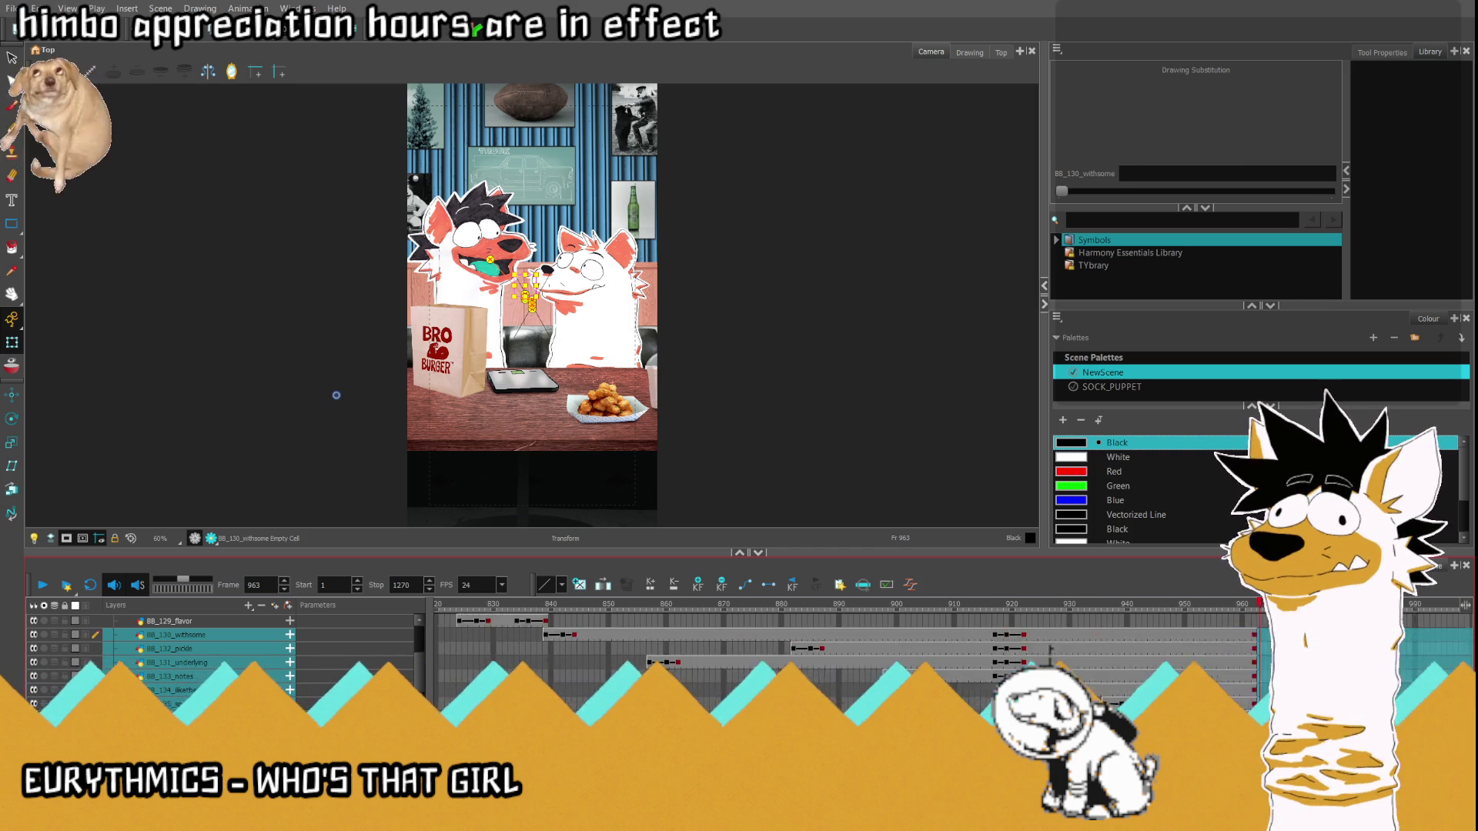
{"action": "left_click", "coordinate": [985, 637]}
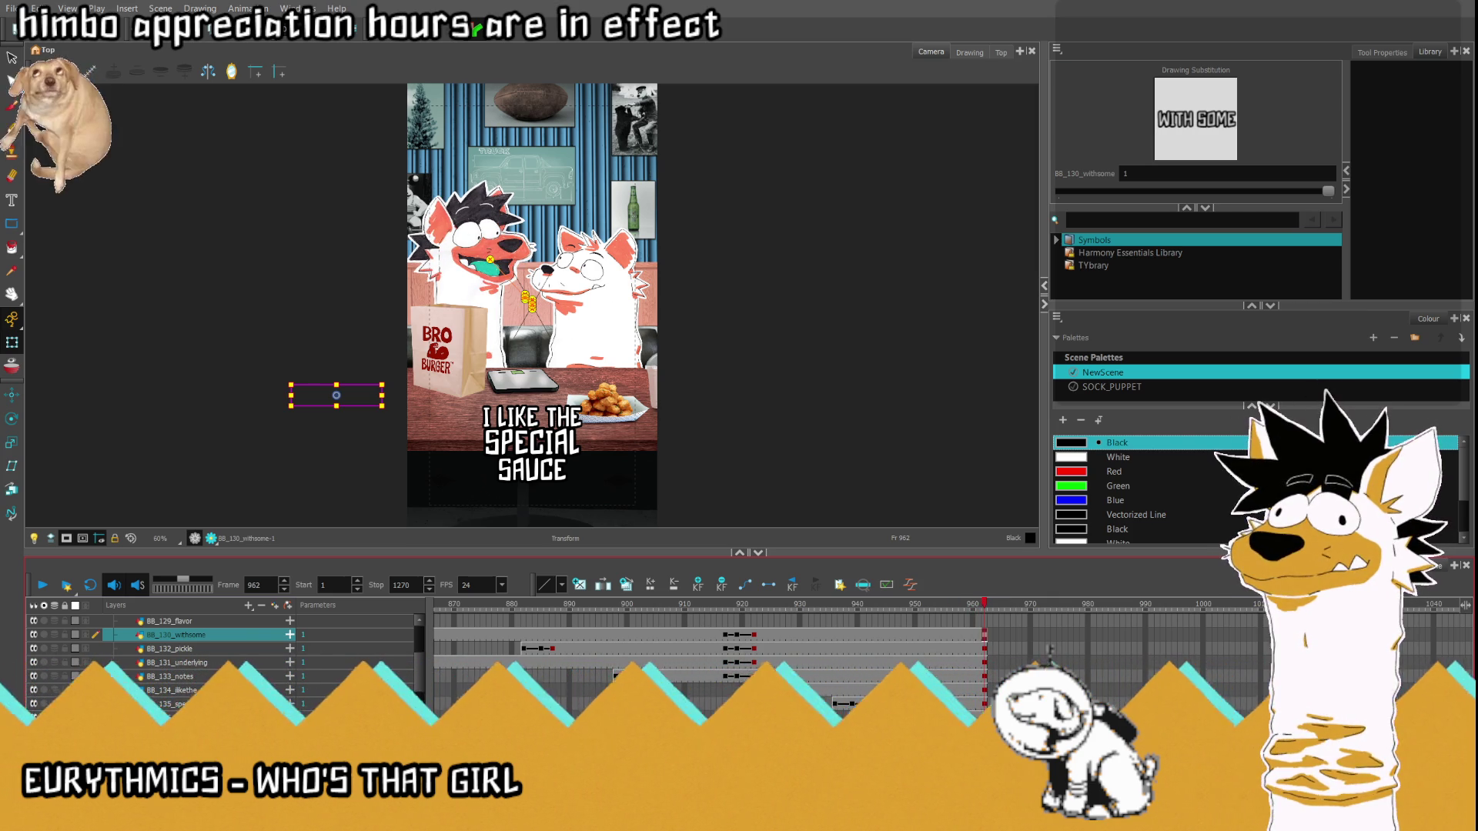
- Select all caption layers, nudge the text up at 959, and drag it below the frame at 962
{"action": "left_click_drag", "start_coordinate": [984, 704], "coordinate": [986, 640]}
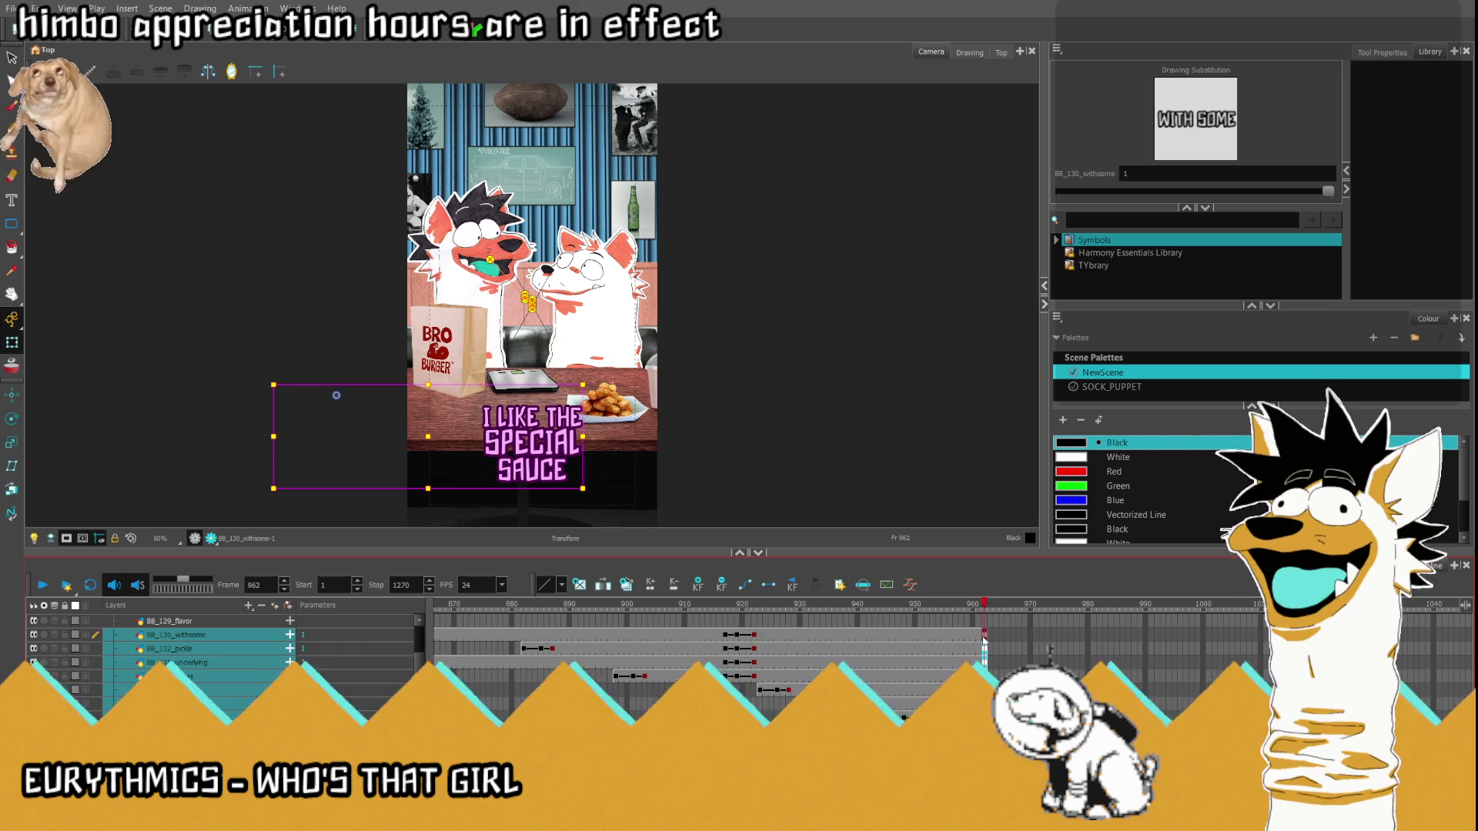
{"action": "key", "text": "comma"}
{"action": "key", "text": "comma"}
{"action": "key", "text": "comma"}
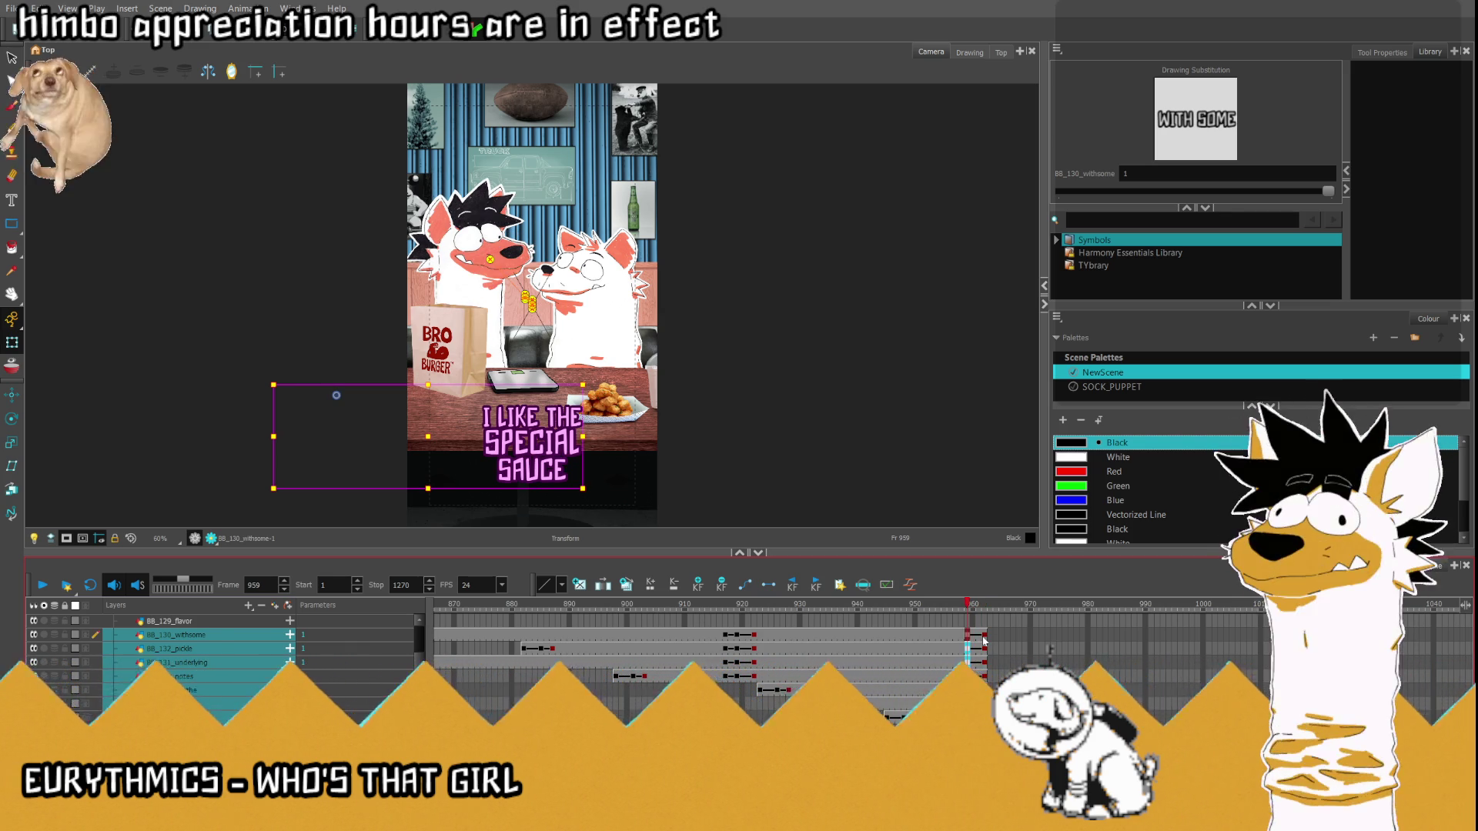
{"action": "key", "text": "comma"}
{"action": "key", "text": "comma"}
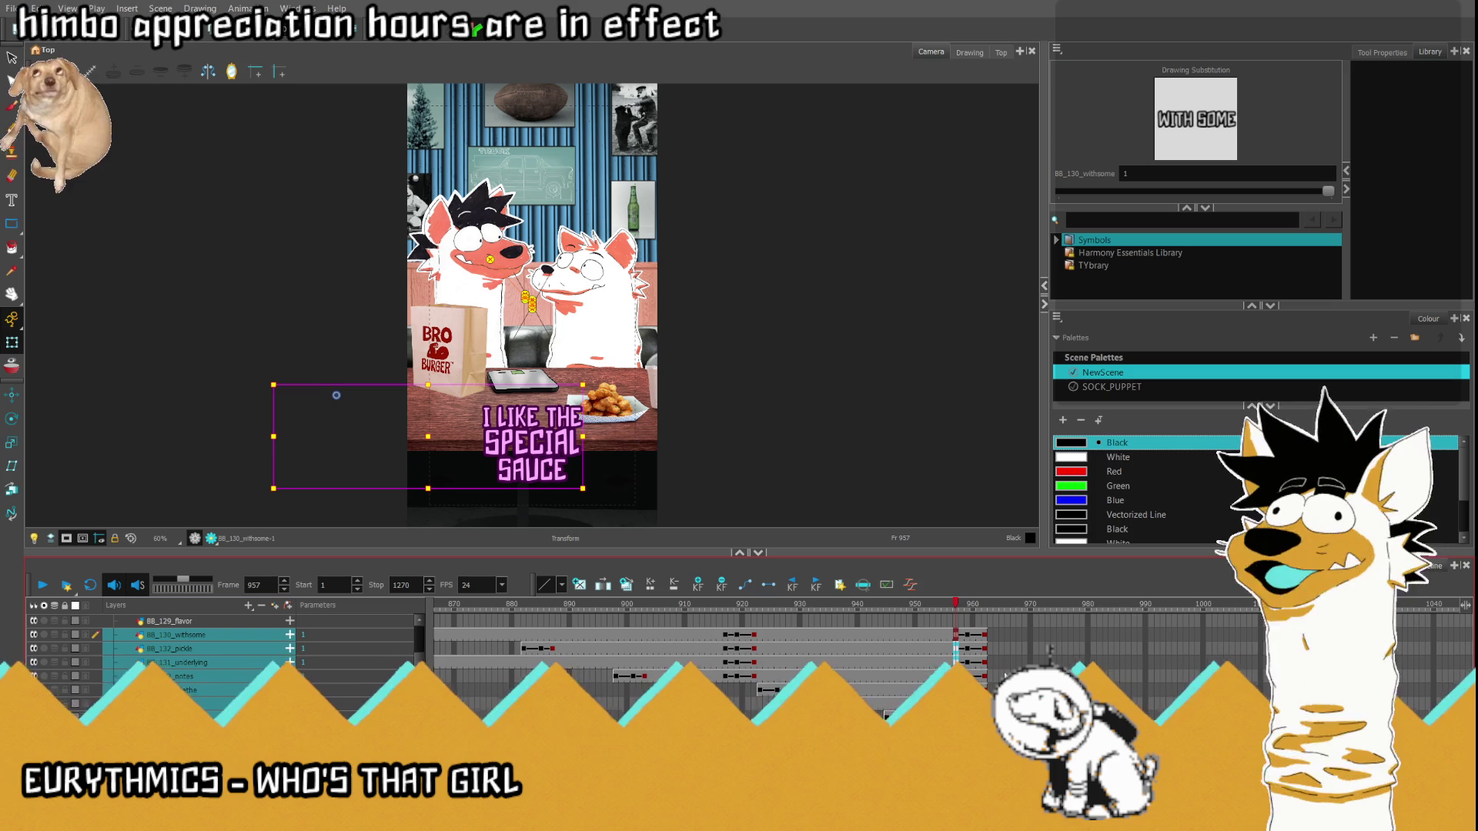
{"action": "key", "text": "comma"}
{"action": "key", "text": "comma"}
{"action": "key", "text": "comma"}
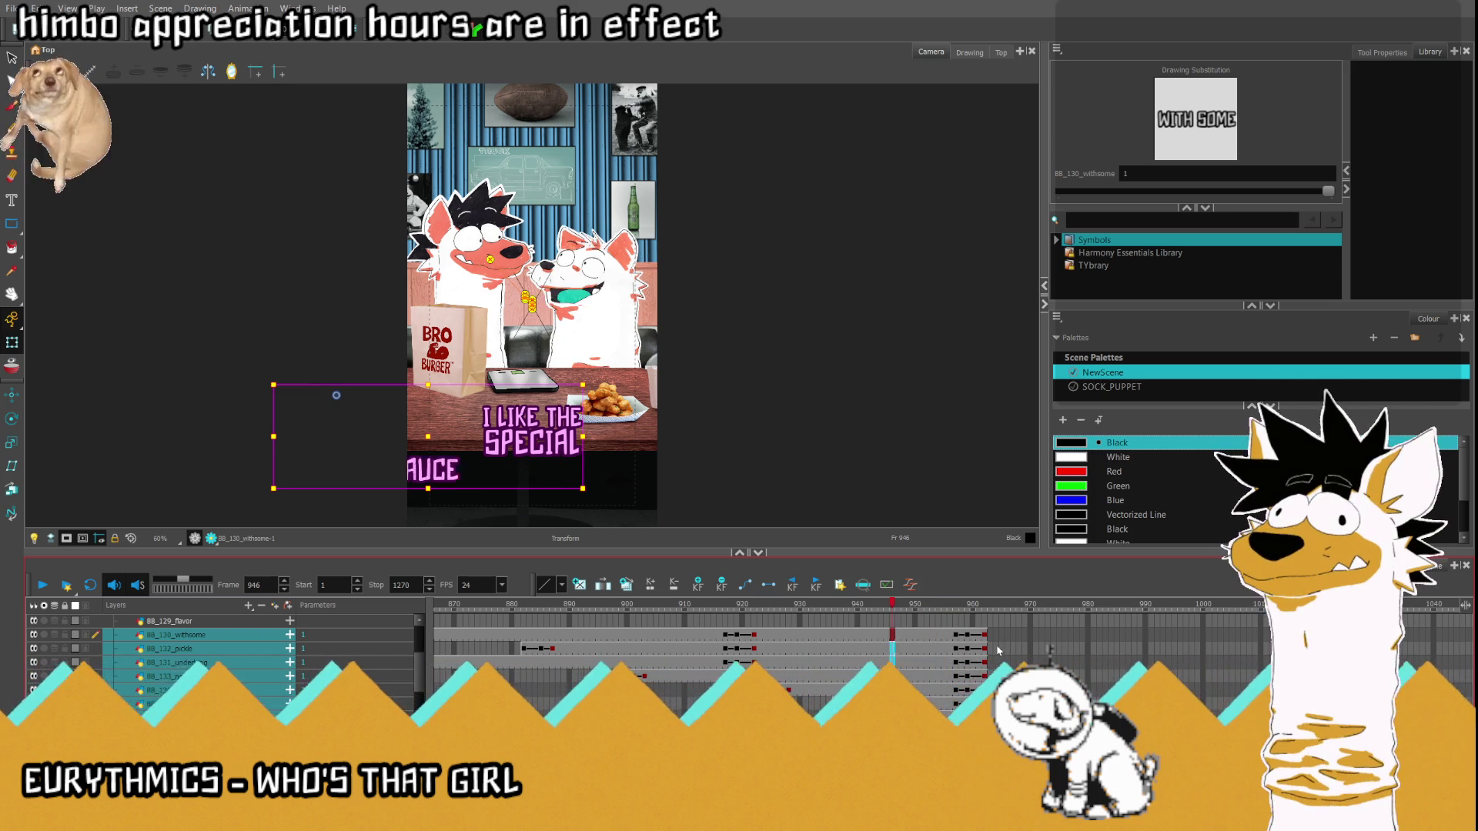
{"action": "key", "text": "period"}
{"action": "key", "text": "period"}
{"action": "key", "text": "period"}
{"action": "key", "text": "period"}
{"action": "key", "text": "period"}
{"action": "key", "text": "period"}
{"action": "key", "text": "period"}
{"action": "key", "text": "period"}
{"action": "key", "text": "period"}
{"action": "key", "text": "period"}
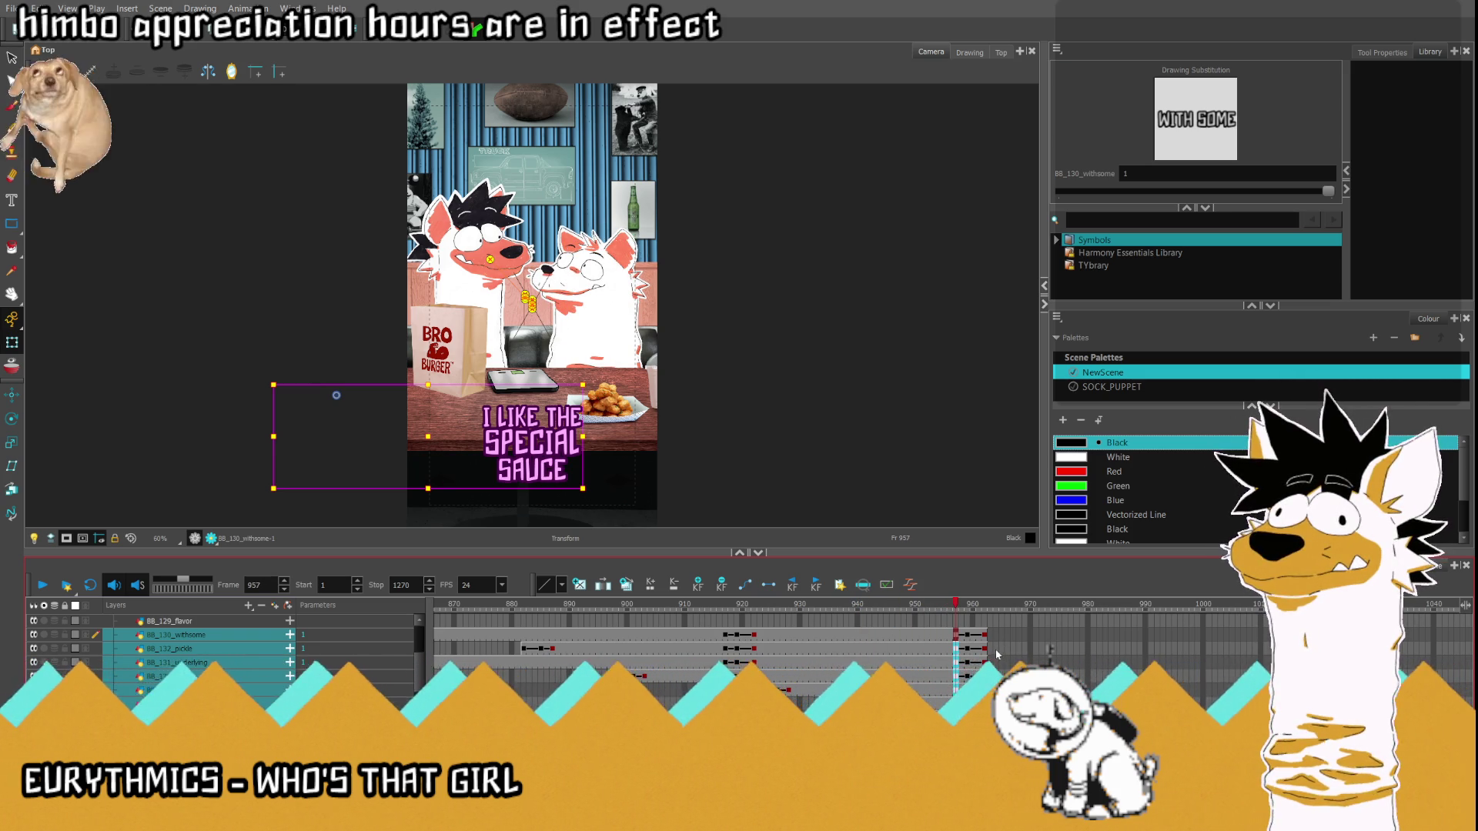
{"action": "key", "text": "period"}
{"action": "key", "text": "period"}
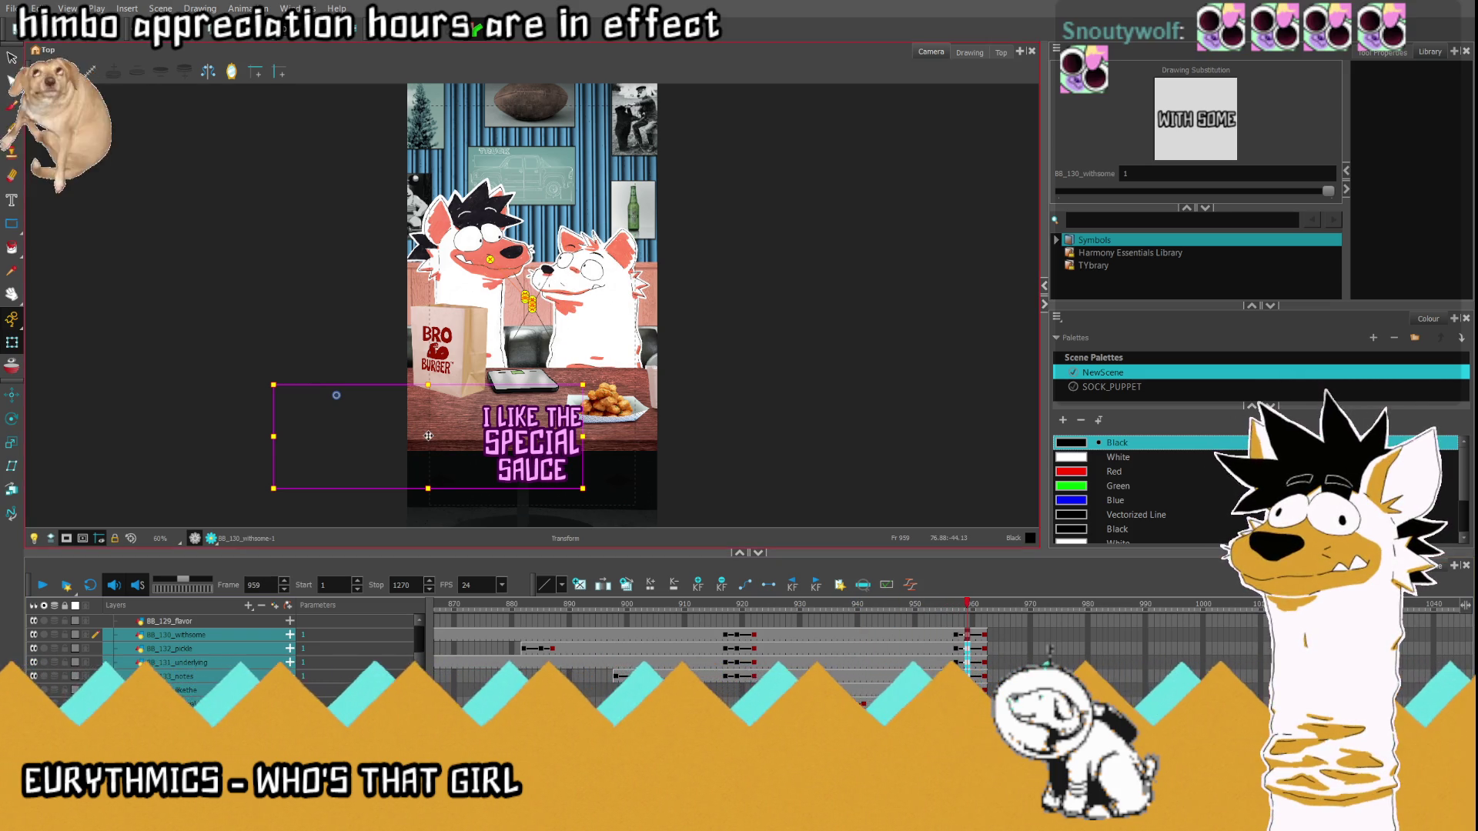
{"action": "key", "text": "Up"}
{"action": "key", "text": "Up"}
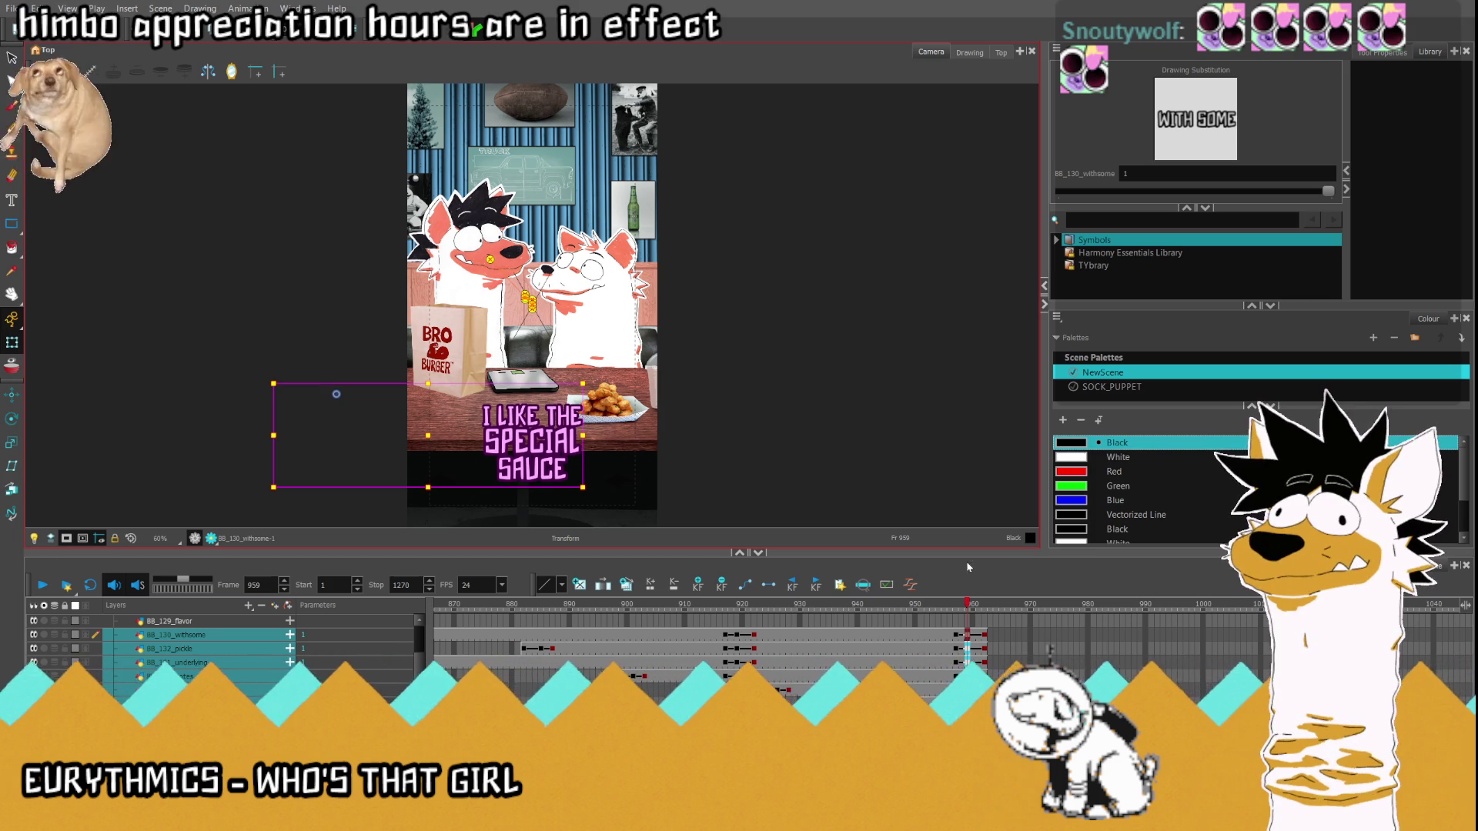
{"action": "key", "text": "period"}
{"action": "key", "text": "period"}
{"action": "key", "text": "period"}
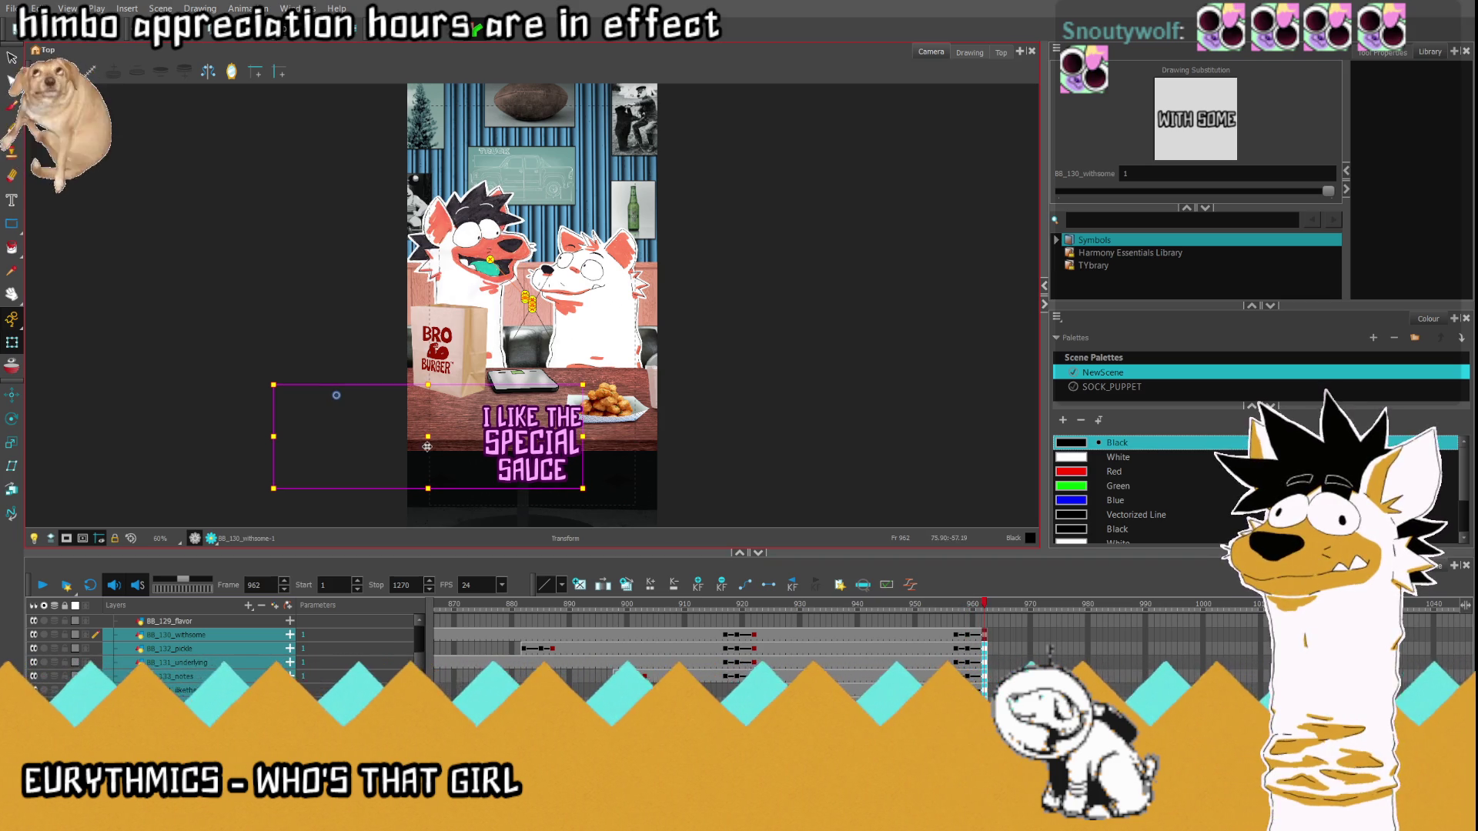
{"action": "left_click_drag", "start_coordinate": [427, 447], "coordinate": [447, 563]}
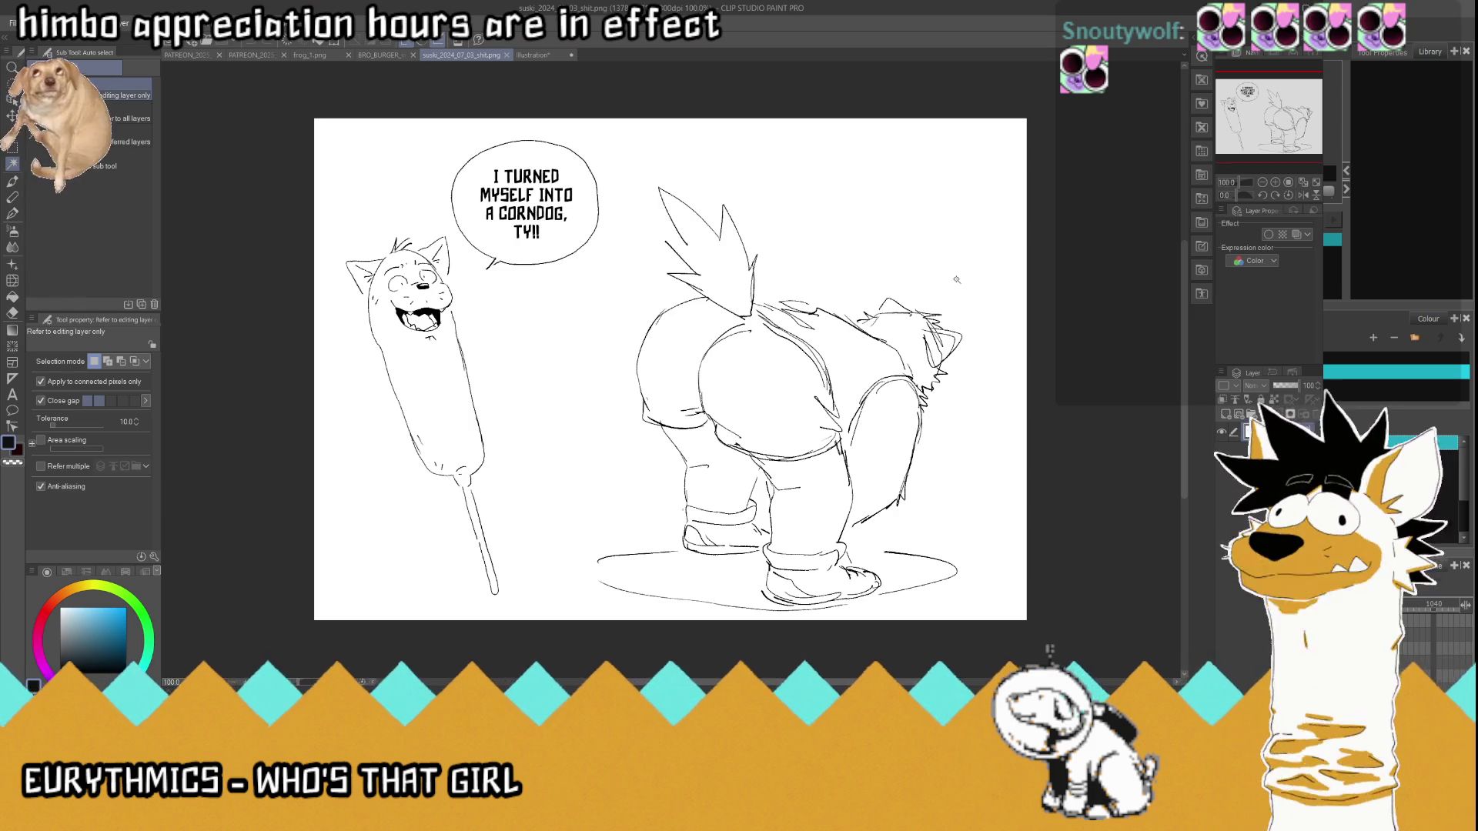
- Create a 1500x1000 Illustration2 canvas and close the Area 51 poster document
{"action": "key", "text": "ctrl+n"}
{"action": "key", "text": "Return"}
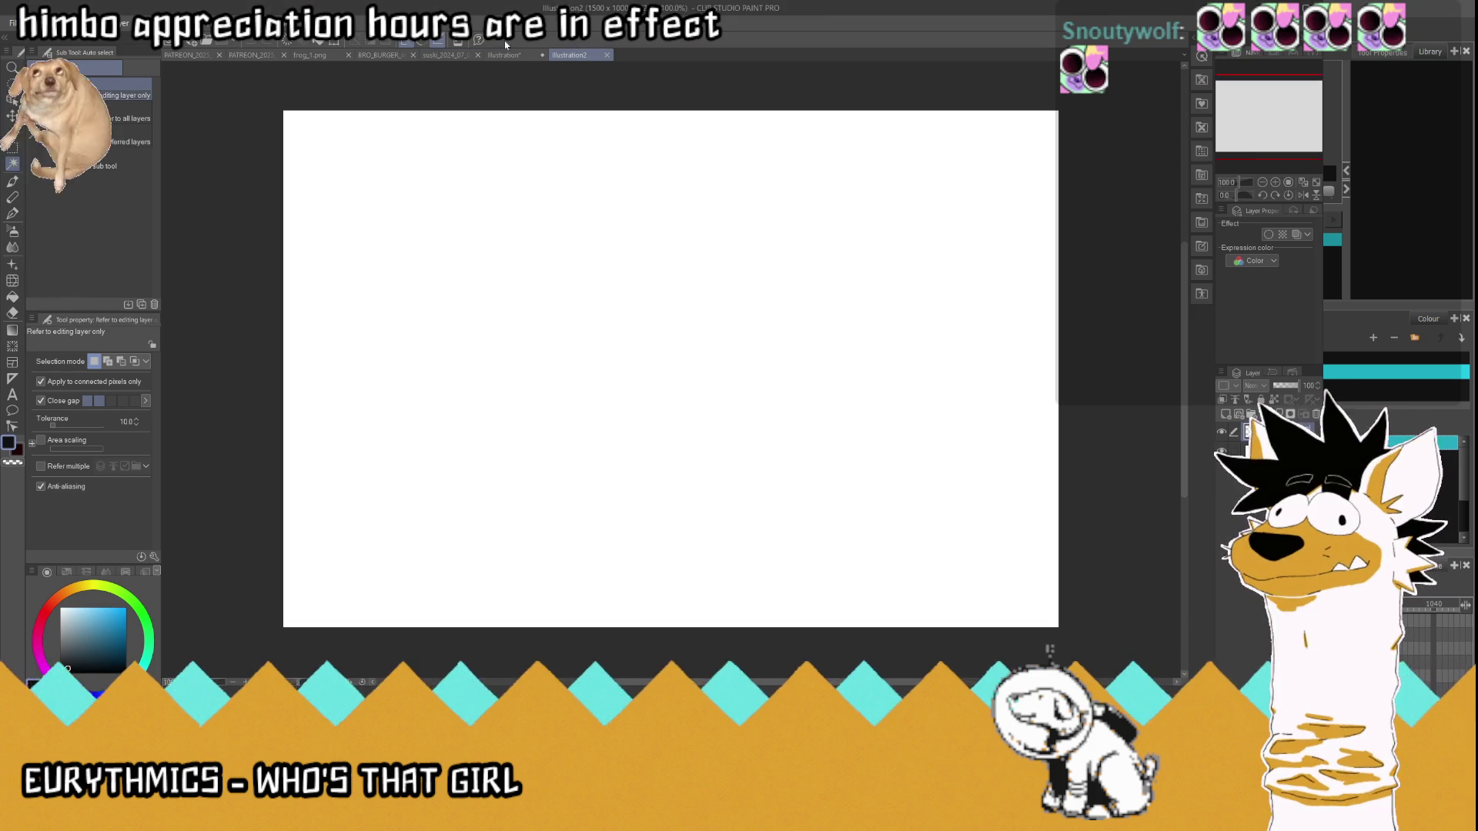
{"action": "left_click", "coordinate": [504, 55]}
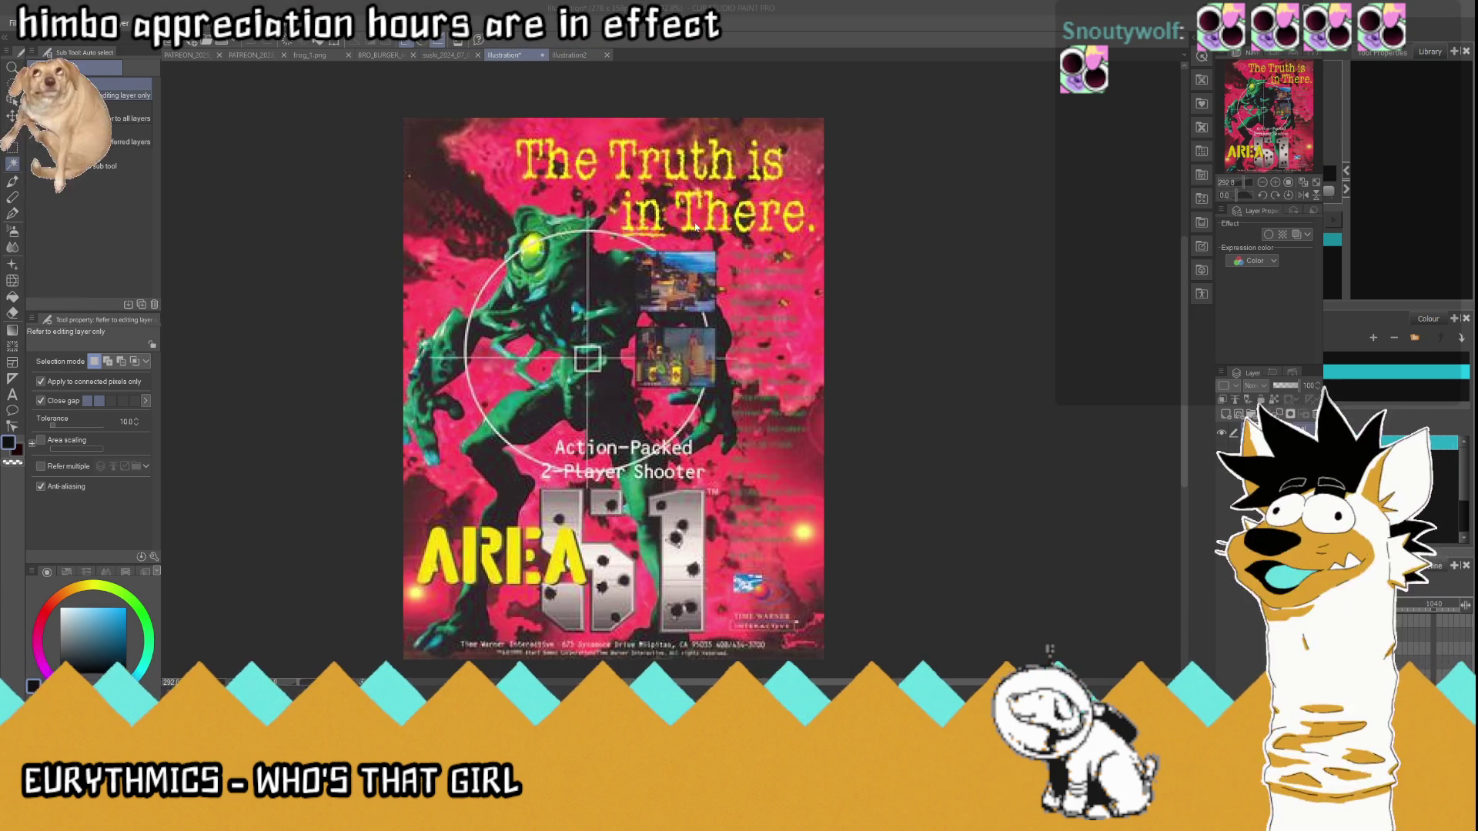
{"action": "left_click", "coordinate": [542, 55]}
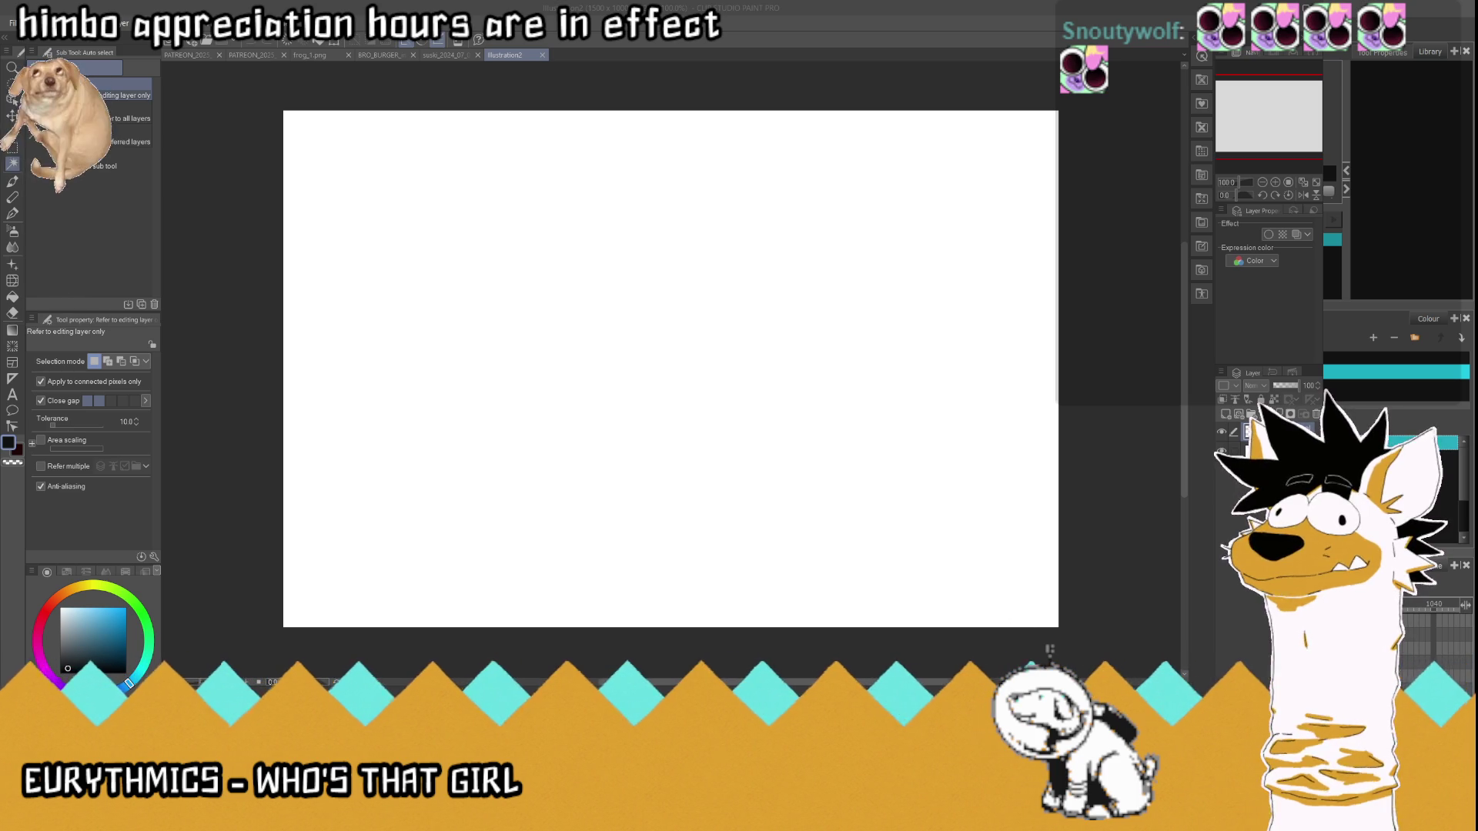
- Paste the phone photo, choose the G-Pen, set photo opacity to 64, and add a sketch layer
{"action": "left_click", "coordinate": [1262, 452]}
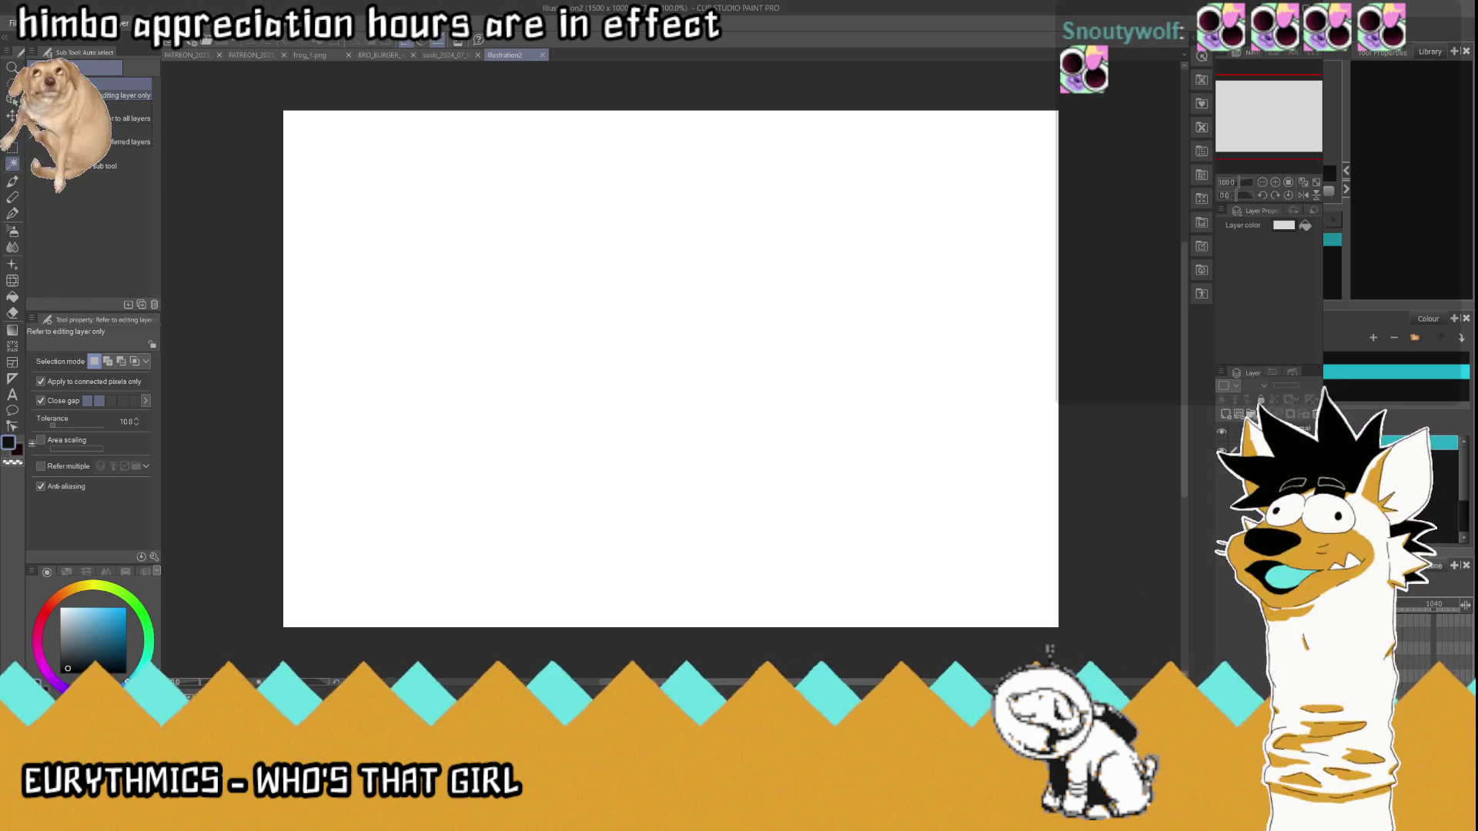
{"action": "key", "text": "ctrl+v"}
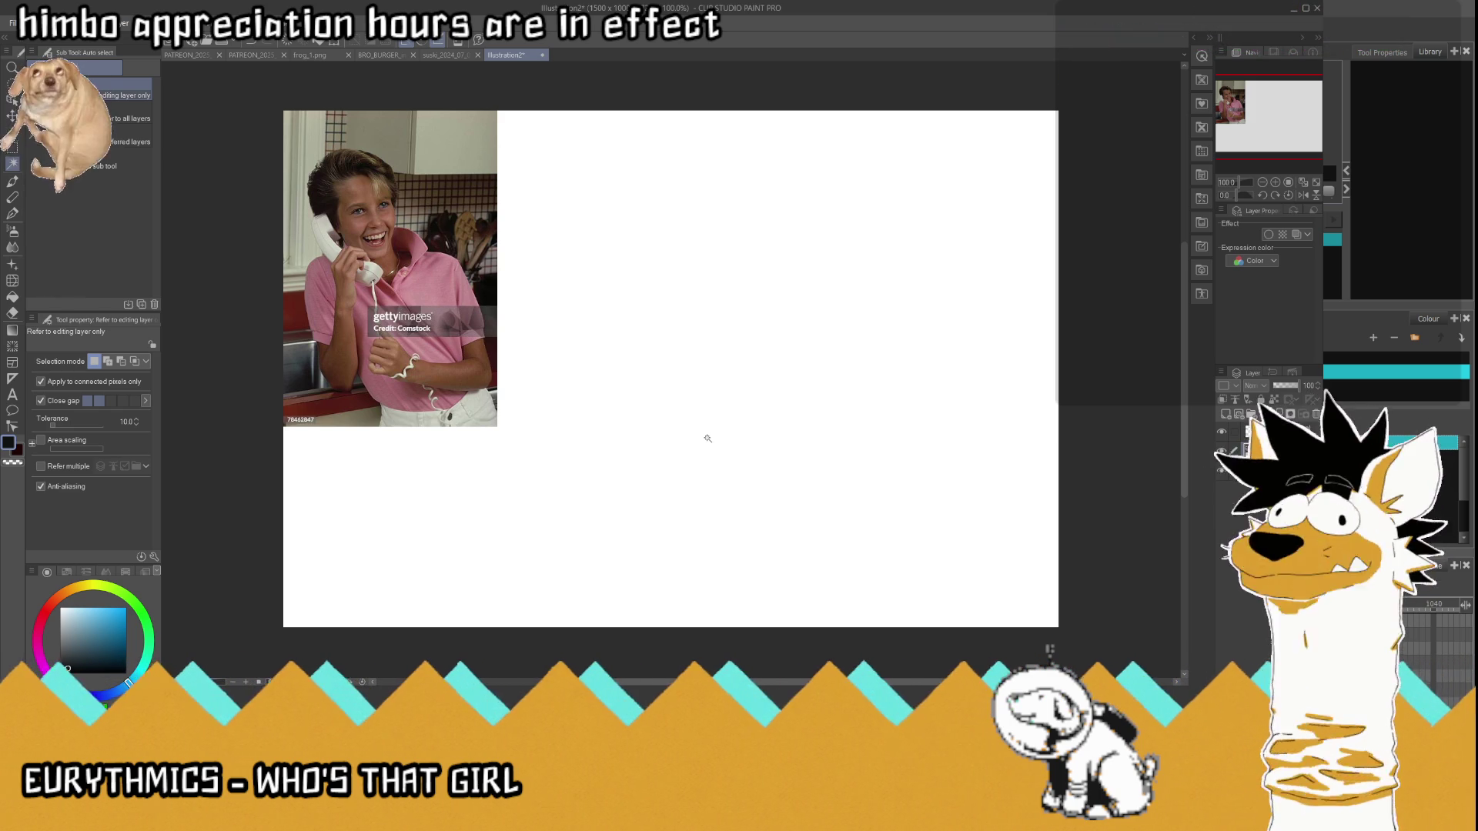
{"action": "left_click", "coordinate": [16, 214]}
{"action": "left_click", "coordinate": [1292, 387]}
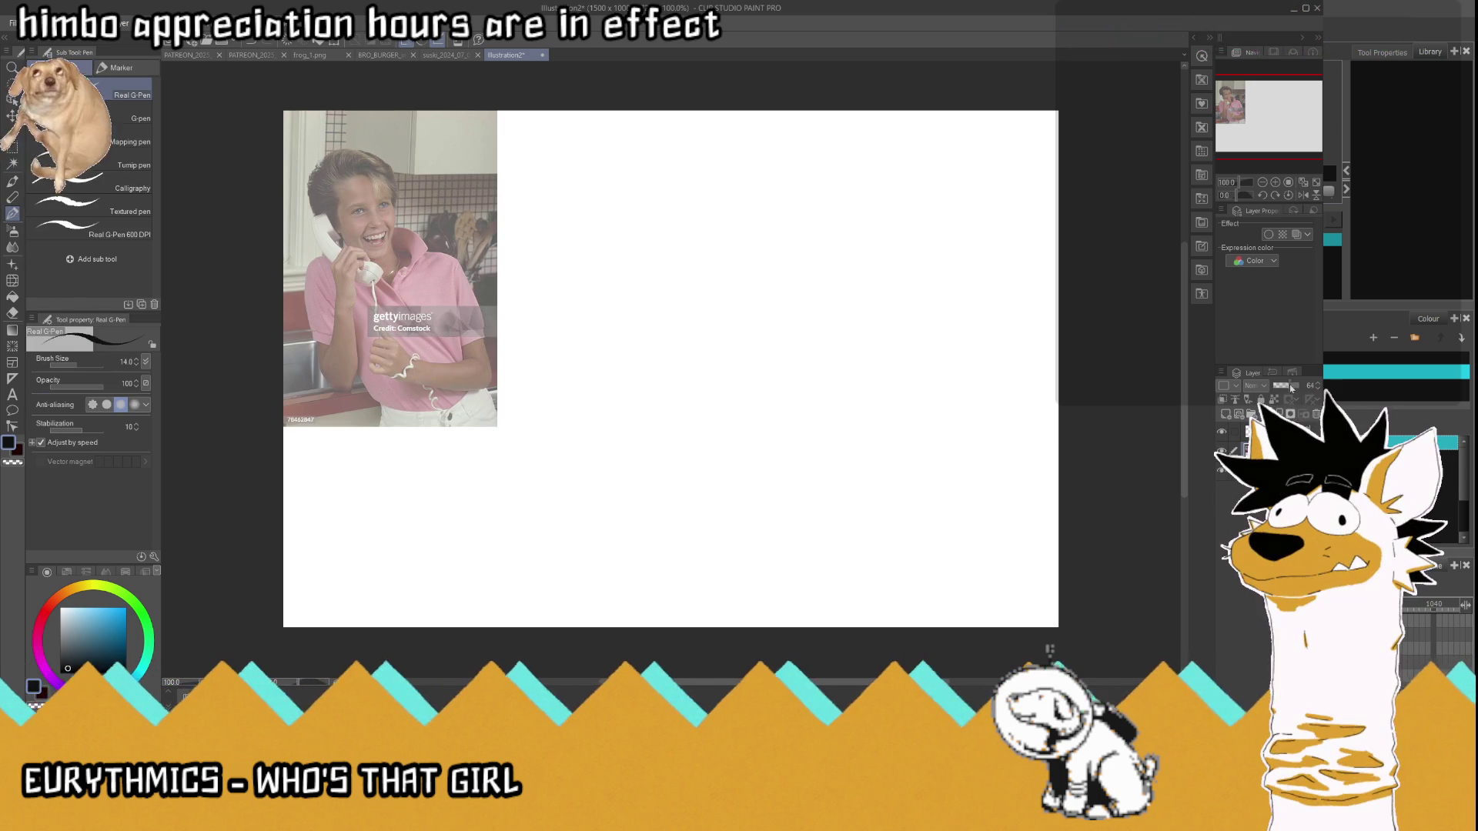
{"action": "key", "text": "ctrl+shift+n"}
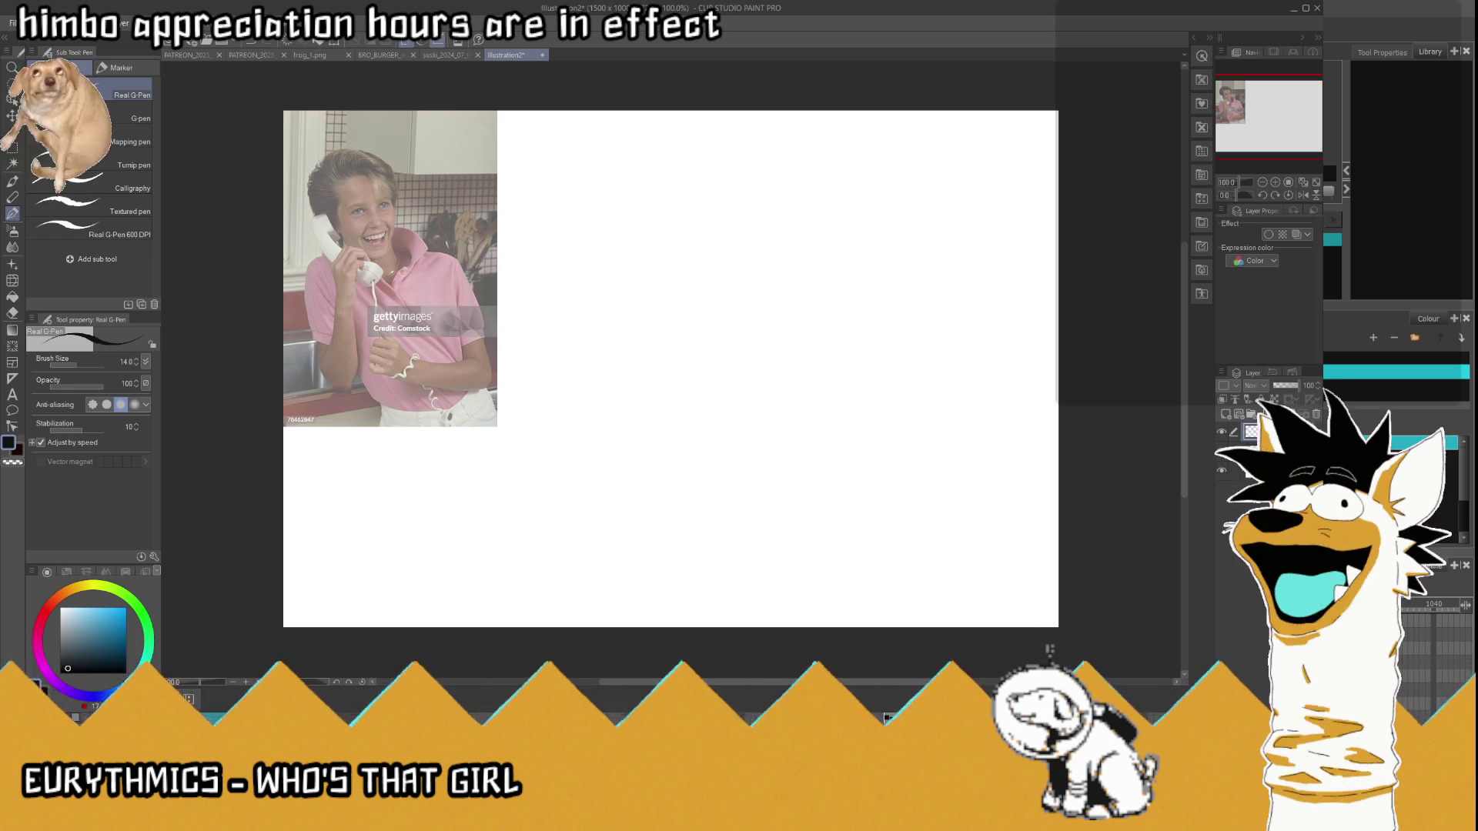
- Sketch the round outline of the cat's body
{"action": "mouse_move", "coordinate": [871, 506]}
{"action": "left_mouse_down"}
{"action": "mouse_move", "coordinate": [713, 524]}
{"action": "mouse_move", "coordinate": [680, 499]}
{"action": "mouse_move", "coordinate": [649, 336]}
{"action": "mouse_move", "coordinate": [783, 286]}
{"action": "left_mouse_up"}
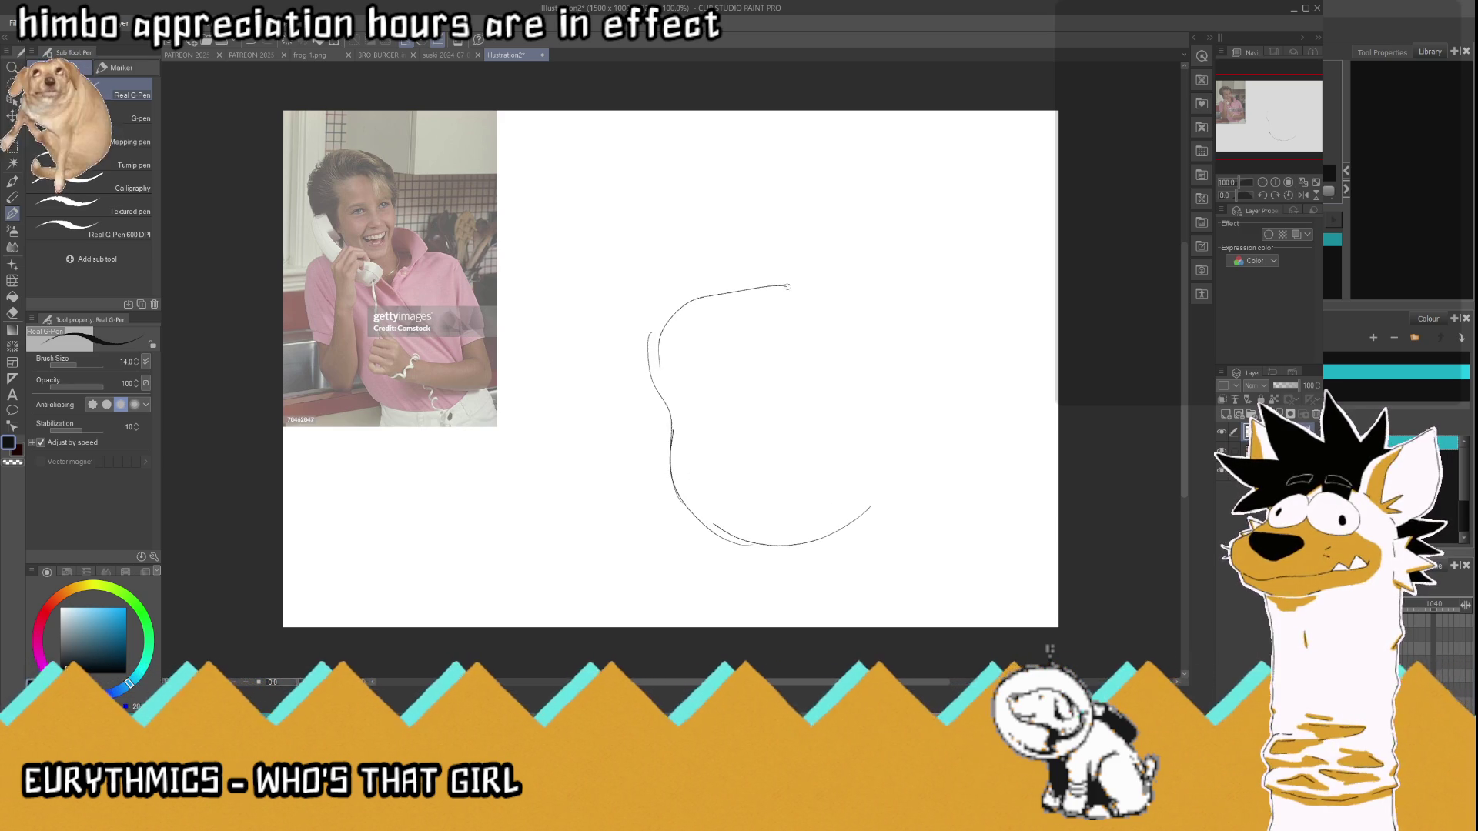
{"action": "left_click_drag", "start_coordinate": [814, 548], "coordinate": [901, 494]}
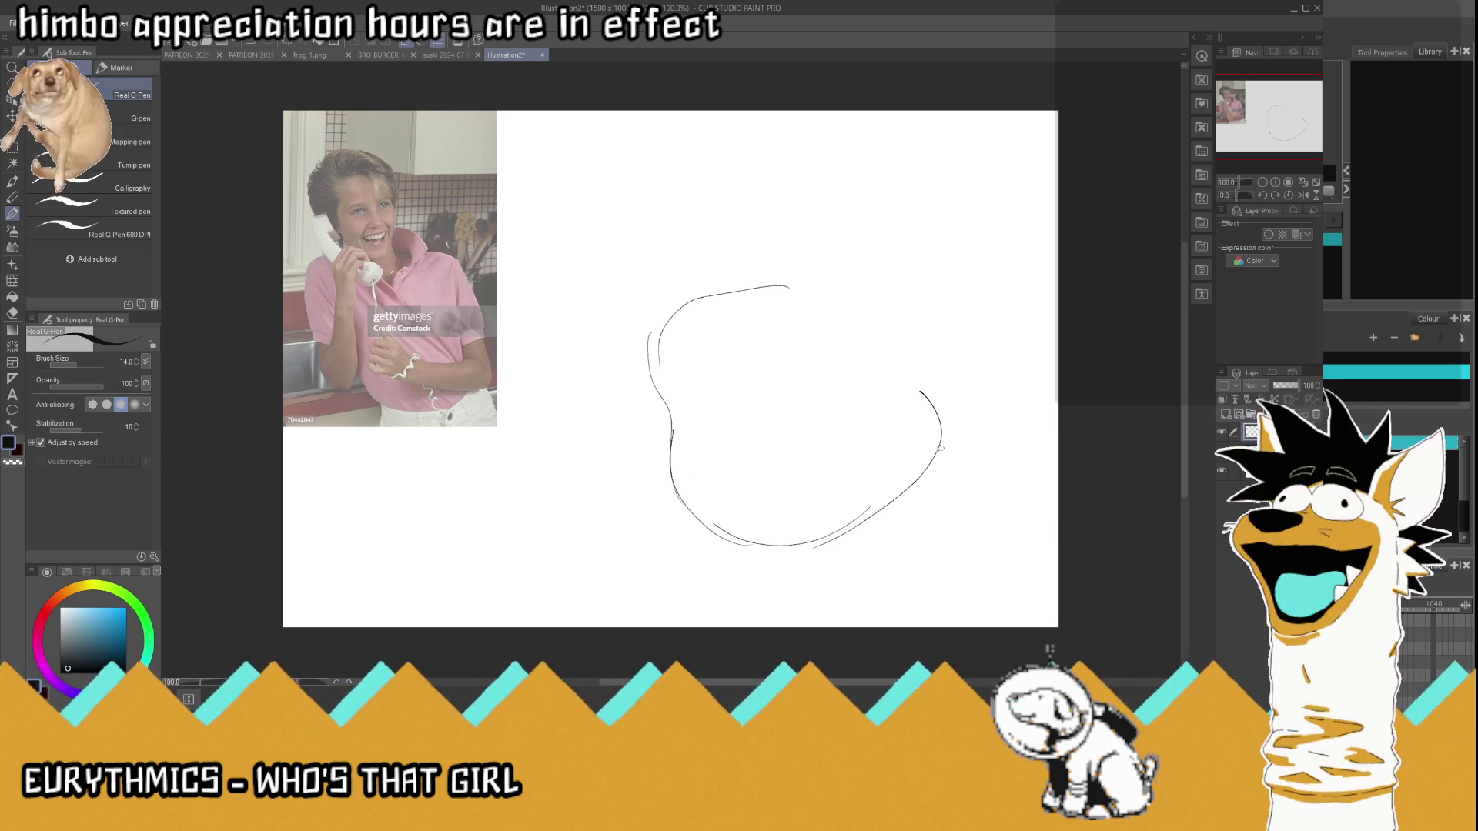
{"action": "left_click_drag", "start_coordinate": [920, 395], "coordinate": [940, 446]}
{"action": "left_click_drag", "start_coordinate": [902, 358], "coordinate": [808, 282]}
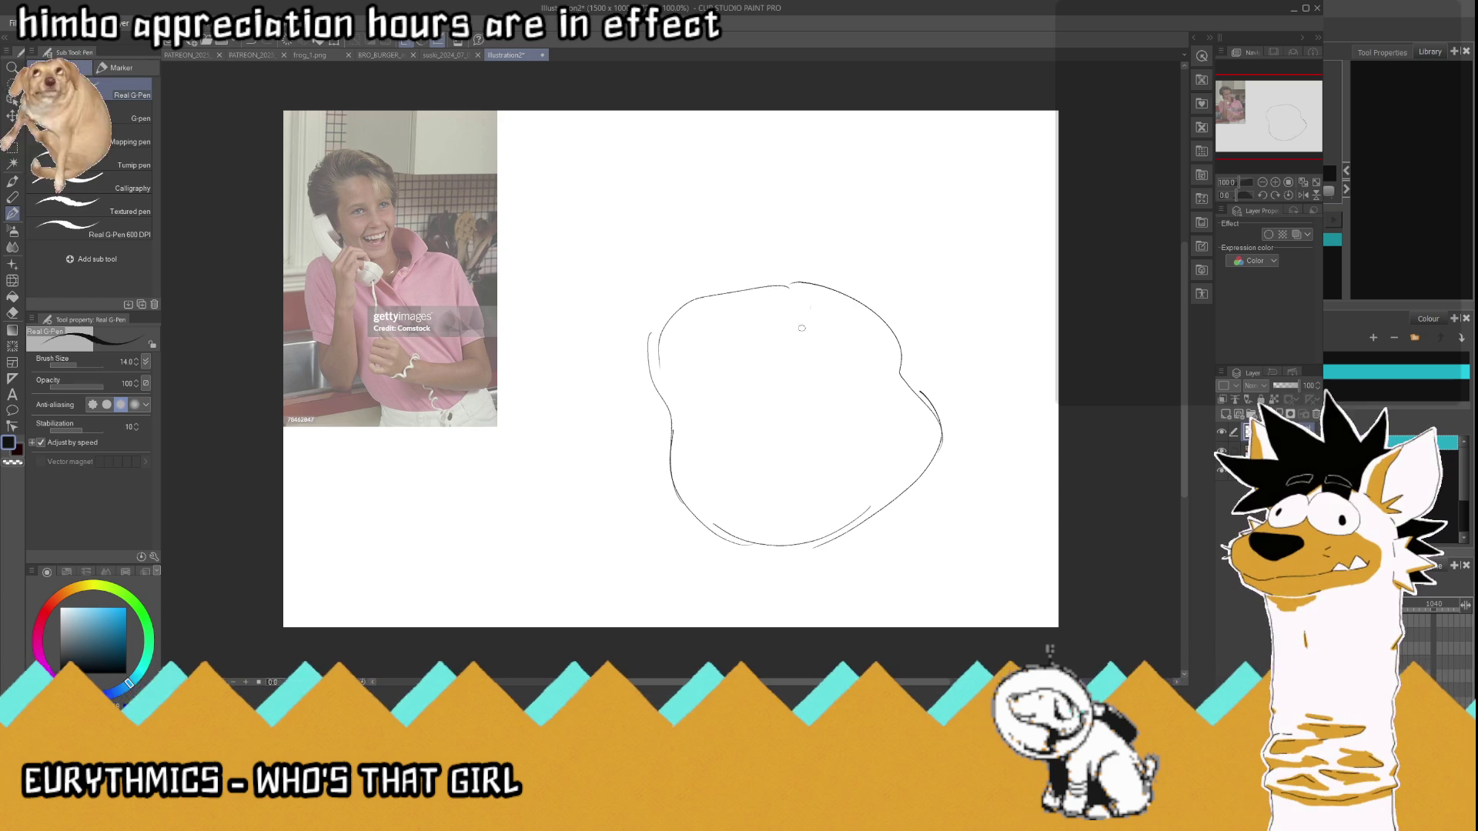
- Draw the head with a pointed ear, two eyes, and the jaw and mouth curve
{"action": "mouse_move", "coordinate": [719, 237]}
{"action": "left_mouse_down"}
{"action": "mouse_move", "coordinate": [767, 206]}
{"action": "mouse_move", "coordinate": [816, 221]}
{"action": "left_mouse_up"}
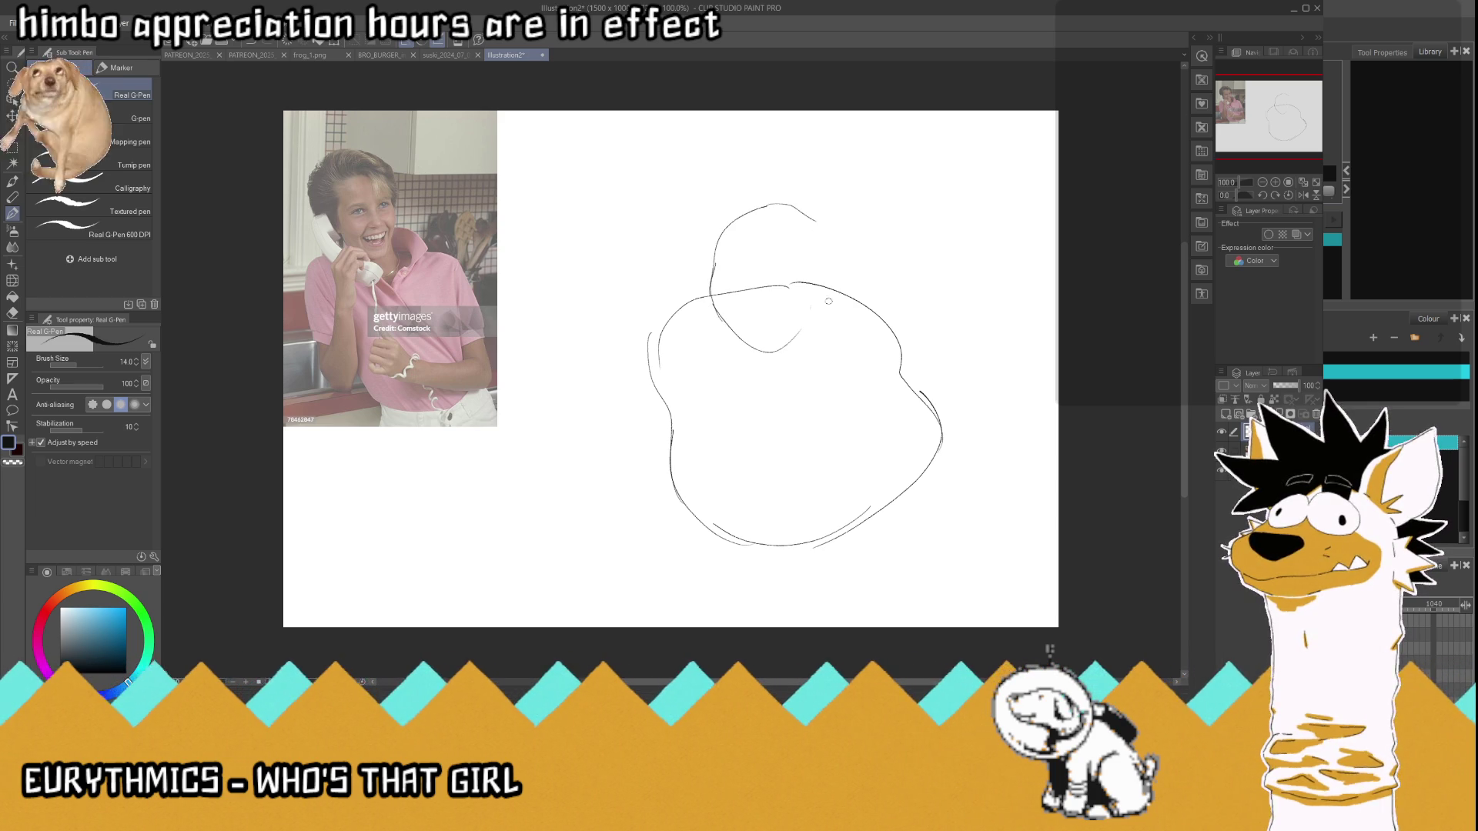
{"action": "left_click_drag", "start_coordinate": [821, 299], "coordinate": [809, 222]}
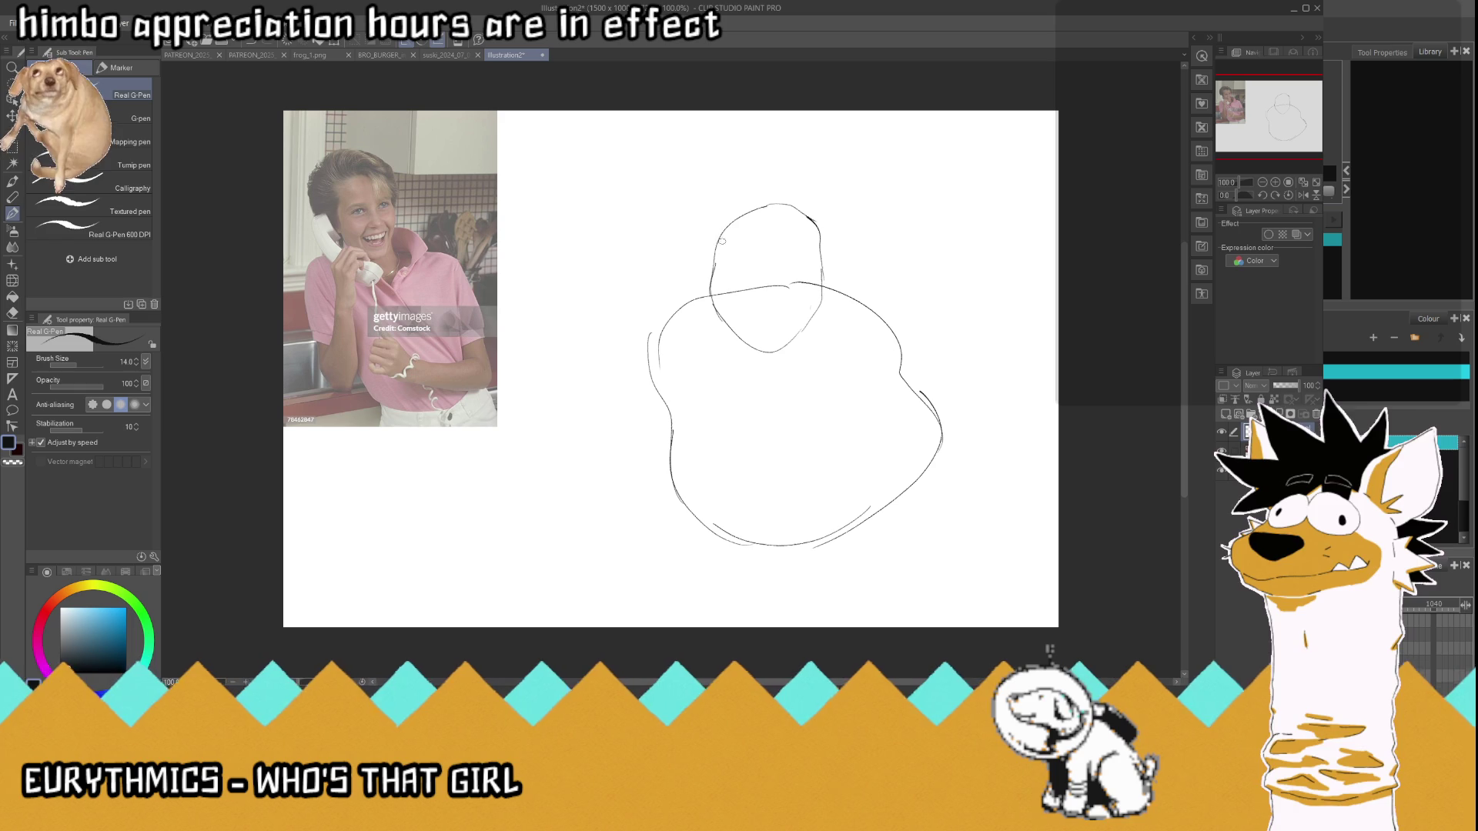
{"action": "left_click_drag", "start_coordinate": [802, 211], "coordinate": [822, 245]}
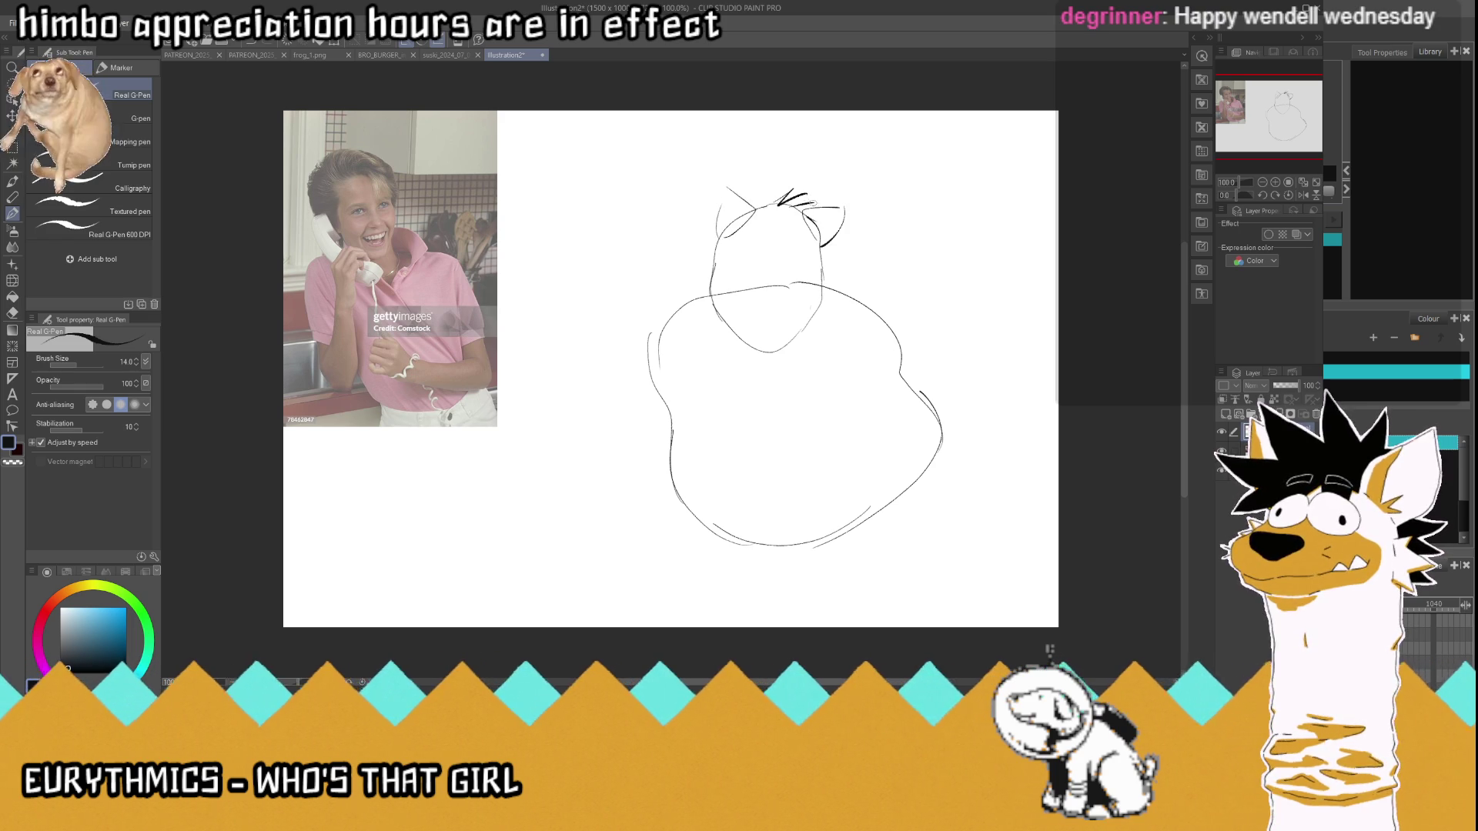
{"action": "mouse_move", "coordinate": [762, 244]}
{"action": "left_mouse_down"}
{"action": "mouse_move", "coordinate": [748, 262]}
{"action": "mouse_move", "coordinate": [773, 247]}
{"action": "mouse_move", "coordinate": [812, 264]}
{"action": "mouse_move", "coordinate": [752, 262]}
{"action": "mouse_move", "coordinate": [799, 263]}
{"action": "mouse_move", "coordinate": [758, 233]}
{"action": "mouse_move", "coordinate": [819, 240]}
{"action": "mouse_move", "coordinate": [755, 257]}
{"action": "mouse_move", "coordinate": [835, 278]}
{"action": "mouse_move", "coordinate": [835, 306]}
{"action": "mouse_move", "coordinate": [802, 315]}
{"action": "left_mouse_up"}
{"action": "left_click_drag", "start_coordinate": [740, 279], "coordinate": [774, 294]}
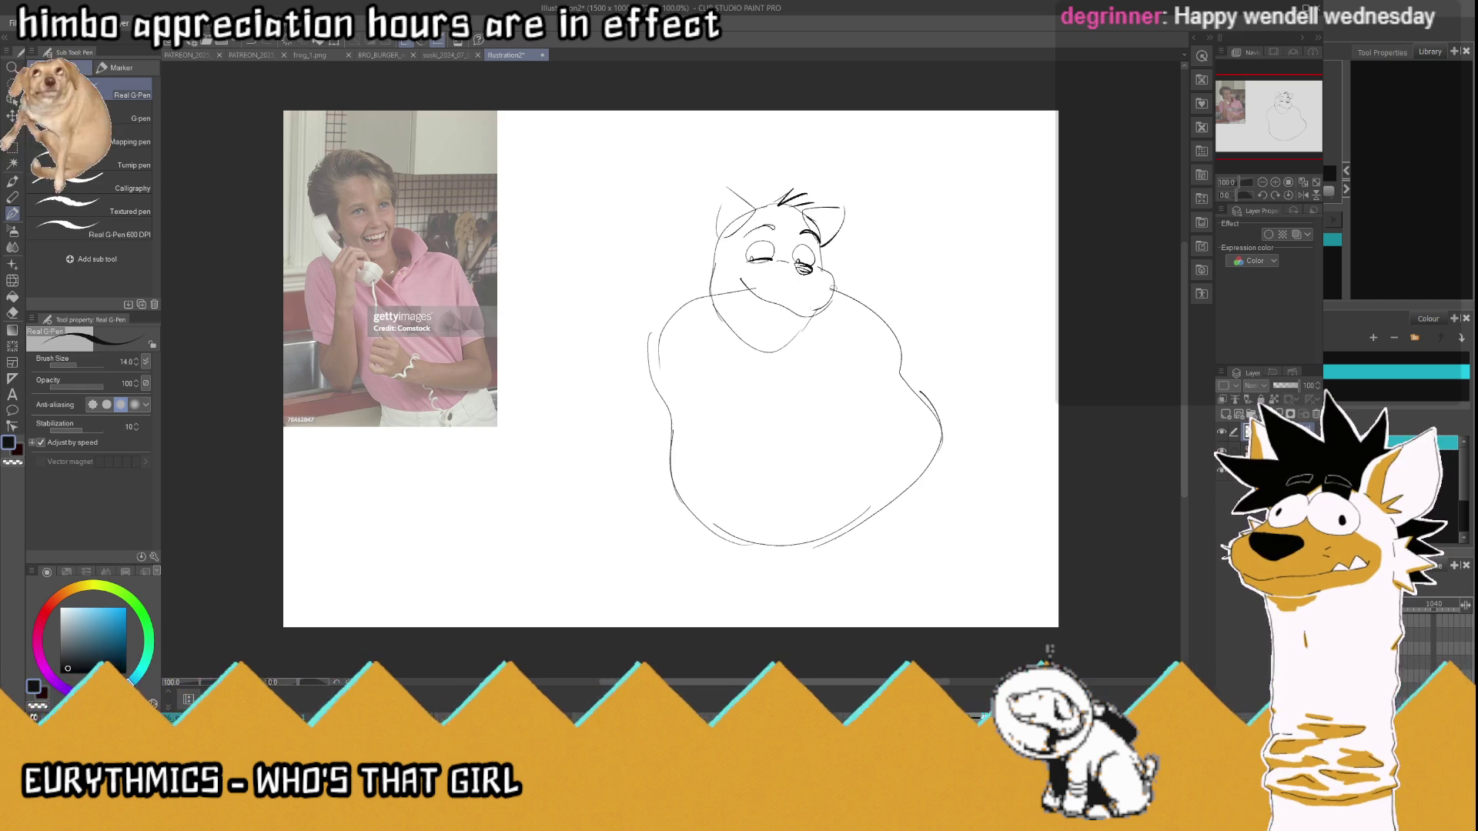
- Add a cheek stroke and sketch the phone receiver beside the cat's head
{"action": "left_click_drag", "start_coordinate": [828, 297], "coordinate": [833, 306]}
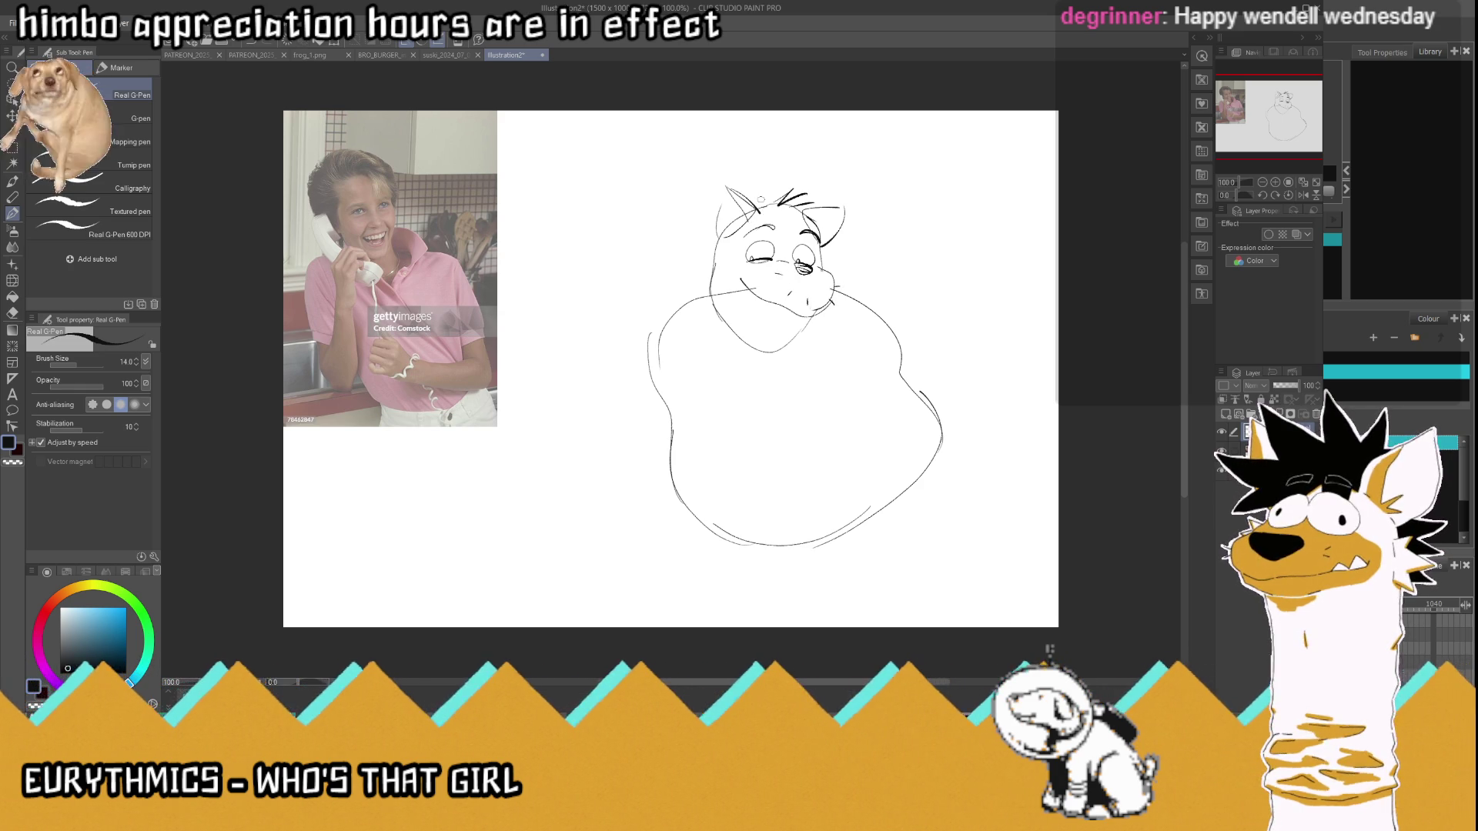
{"action": "mouse_move", "coordinate": [724, 210]}
{"action": "left_mouse_down"}
{"action": "mouse_move", "coordinate": [695, 229]}
{"action": "mouse_move", "coordinate": [702, 327]}
{"action": "left_mouse_up"}
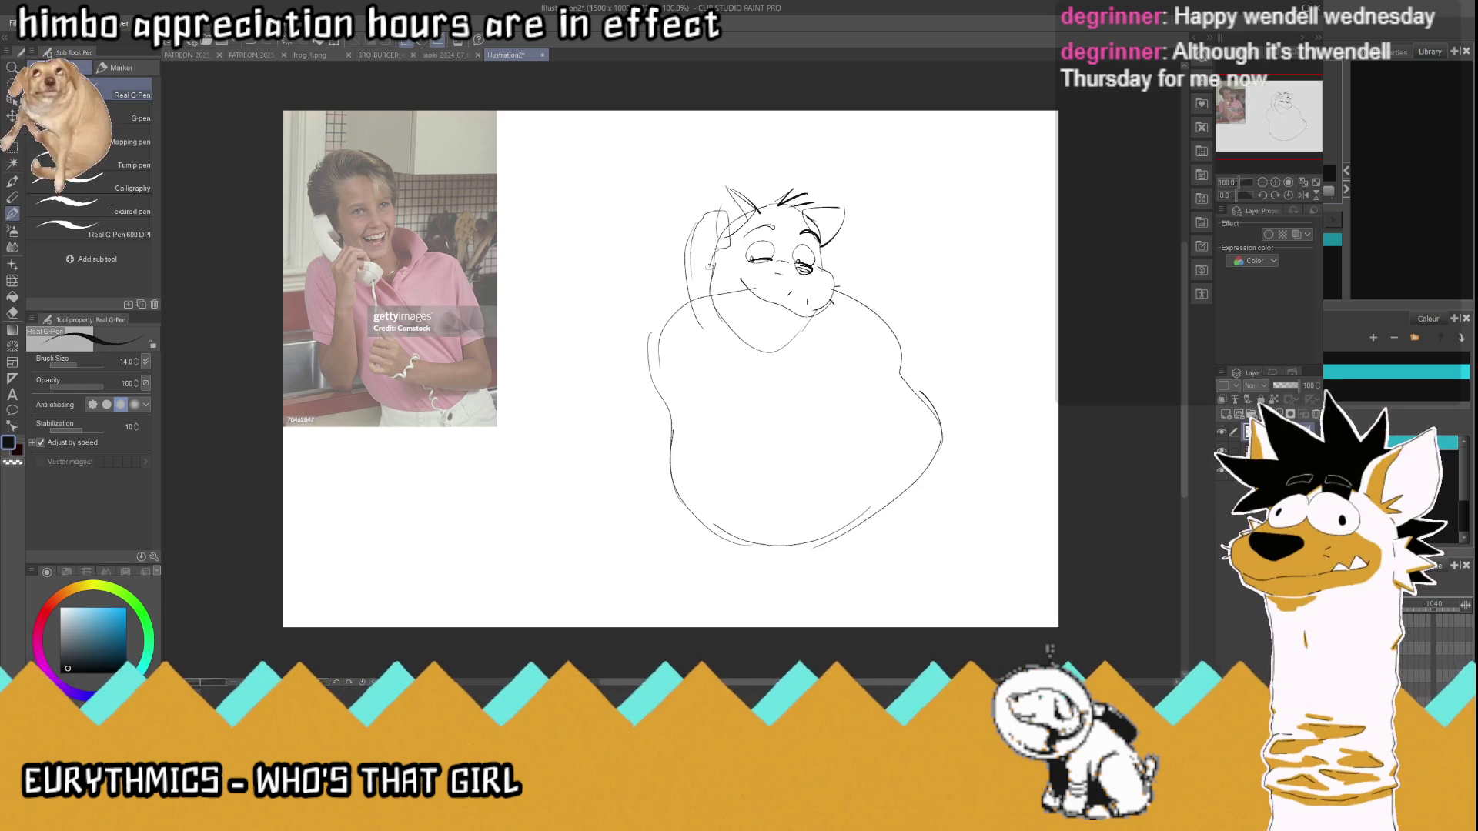
{"action": "left_click_drag", "start_coordinate": [710, 297], "coordinate": [760, 344]}
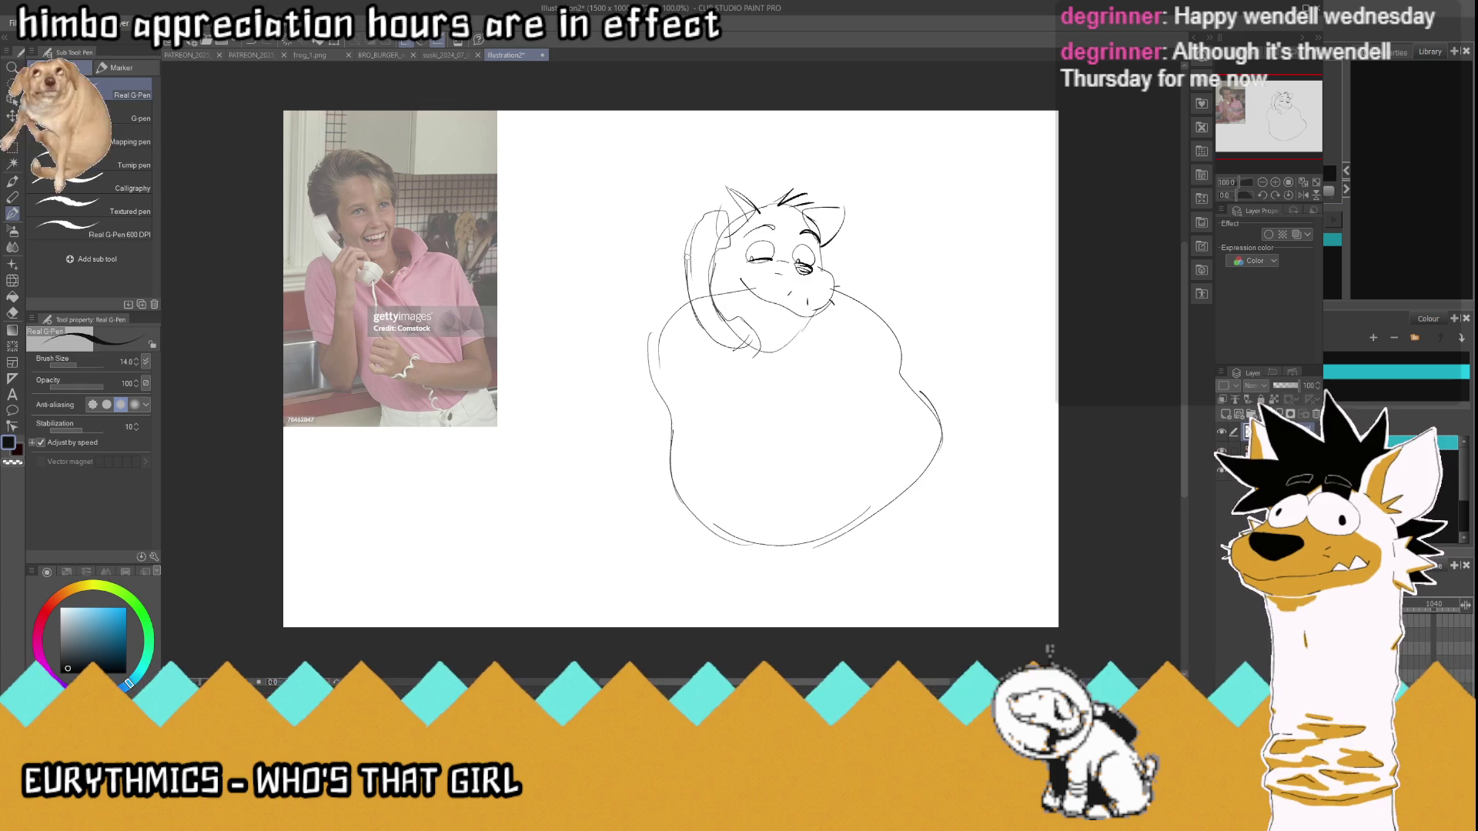
{"action": "left_click_drag", "start_coordinate": [764, 358], "coordinate": [721, 326]}
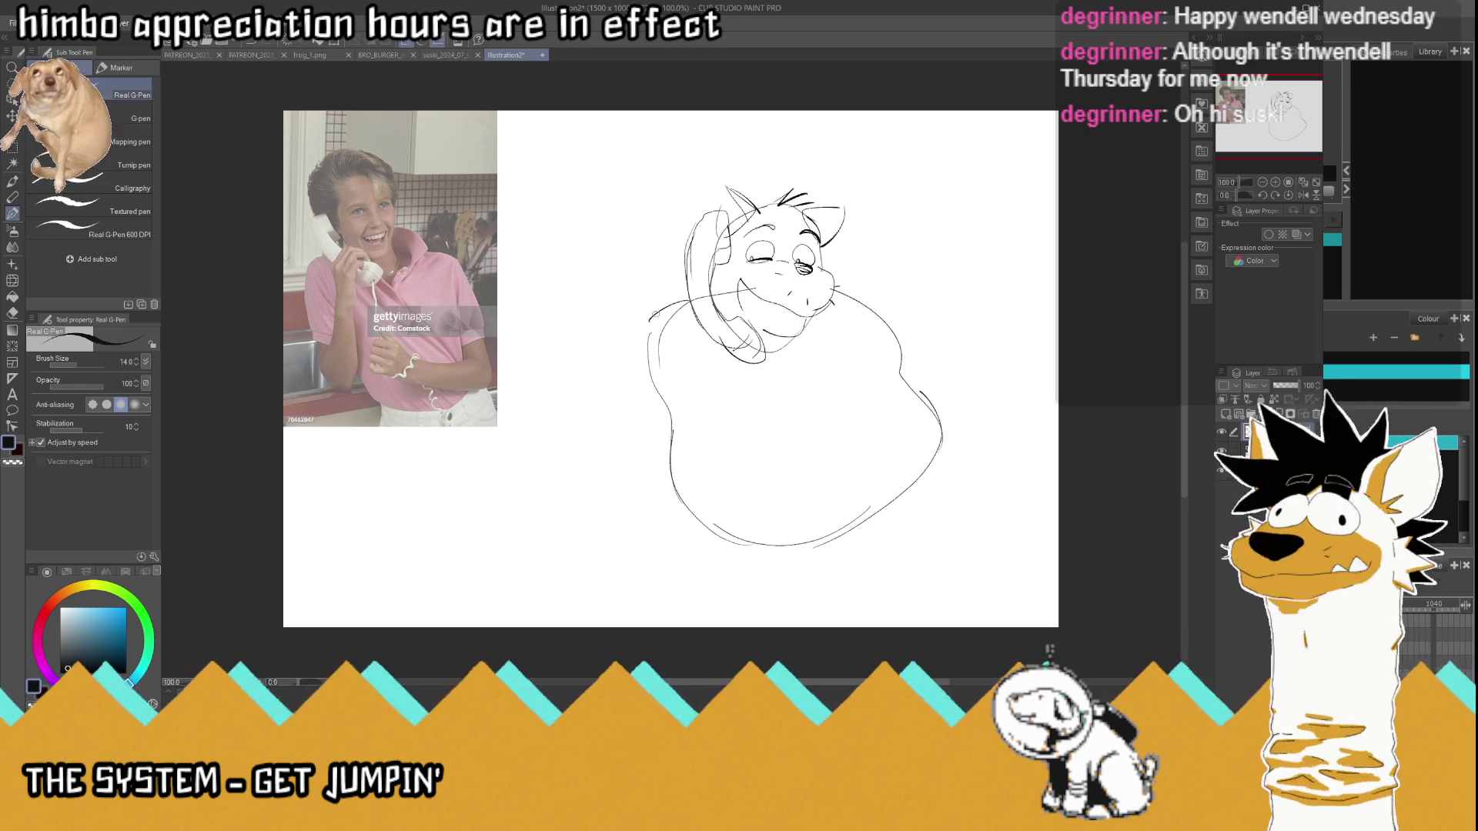
- Undo a stray eyelid stroke, rework the ear and receiver lines, and sketch the left arm
{"action": "key", "text": "ctrl+z"}
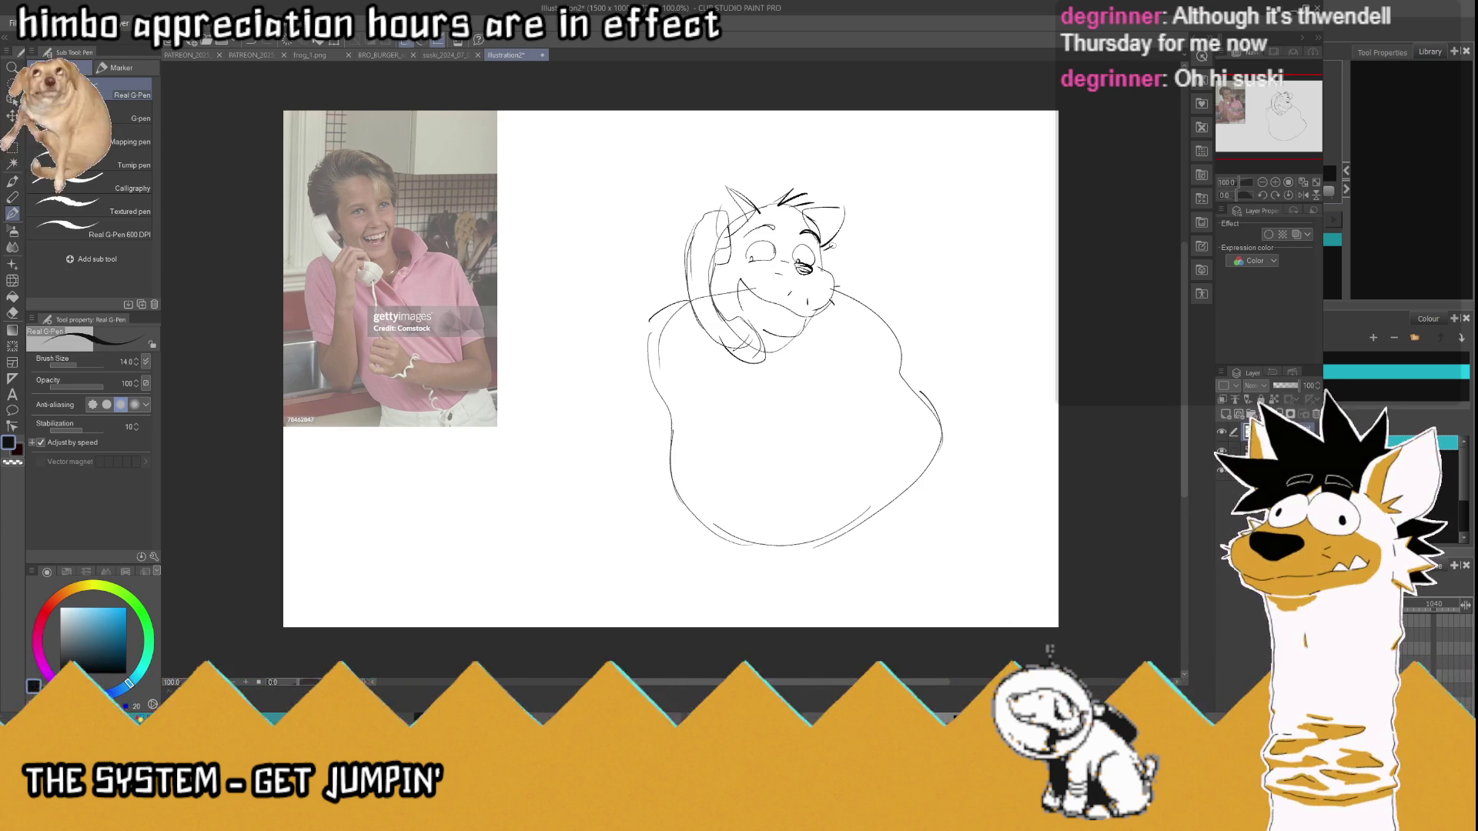
{"action": "left_click_drag", "start_coordinate": [845, 208], "coordinate": [819, 223]}
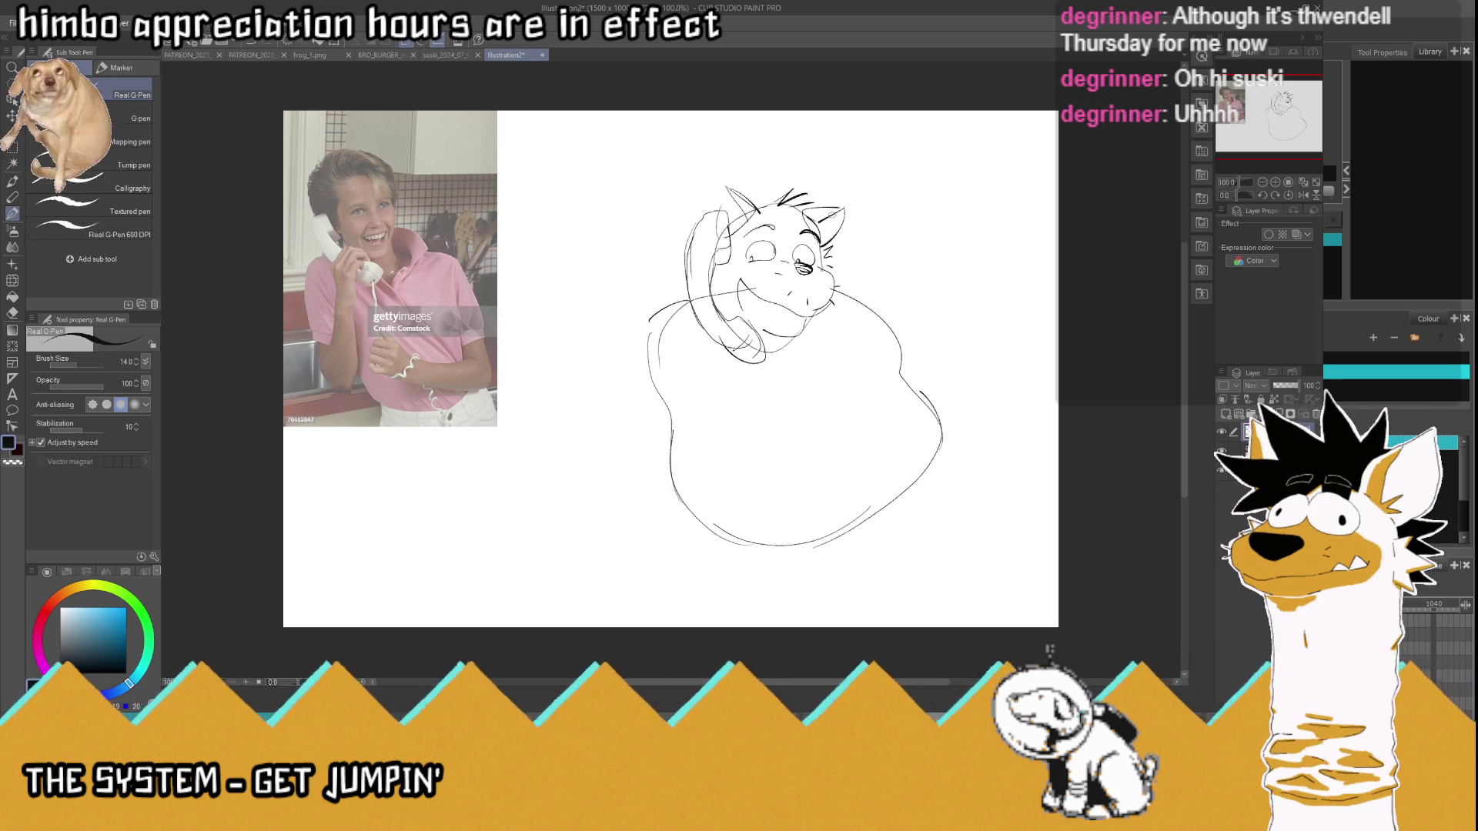
{"action": "left_click_drag", "start_coordinate": [720, 327], "coordinate": [701, 297]}
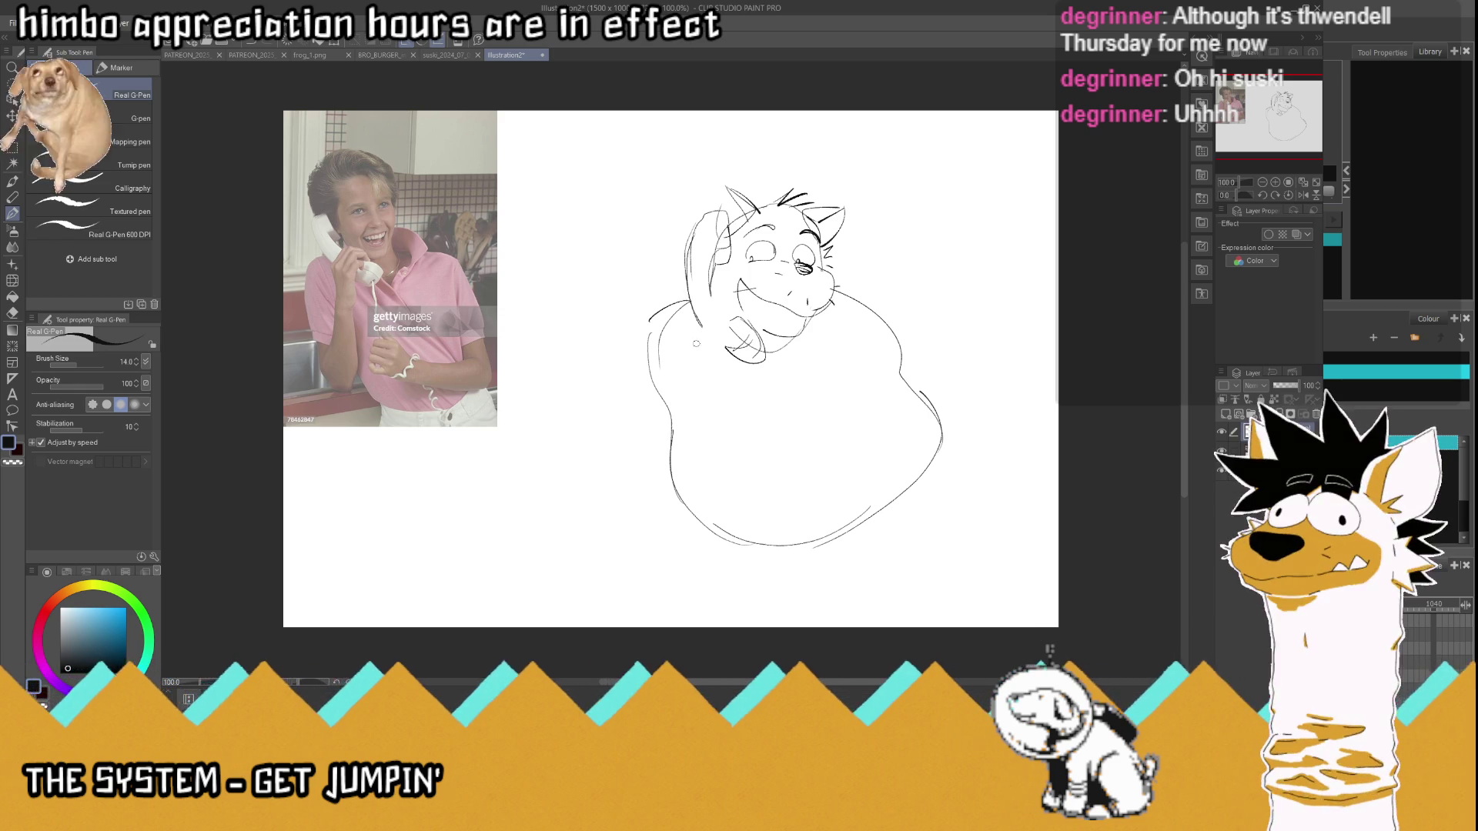
{"action": "mouse_move", "coordinate": [731, 334]}
{"action": "left_mouse_down"}
{"action": "mouse_move", "coordinate": [710, 363]}
{"action": "mouse_move", "coordinate": [689, 318]}
{"action": "mouse_move", "coordinate": [712, 299]}
{"action": "mouse_move", "coordinate": [730, 306]}
{"action": "left_mouse_up"}
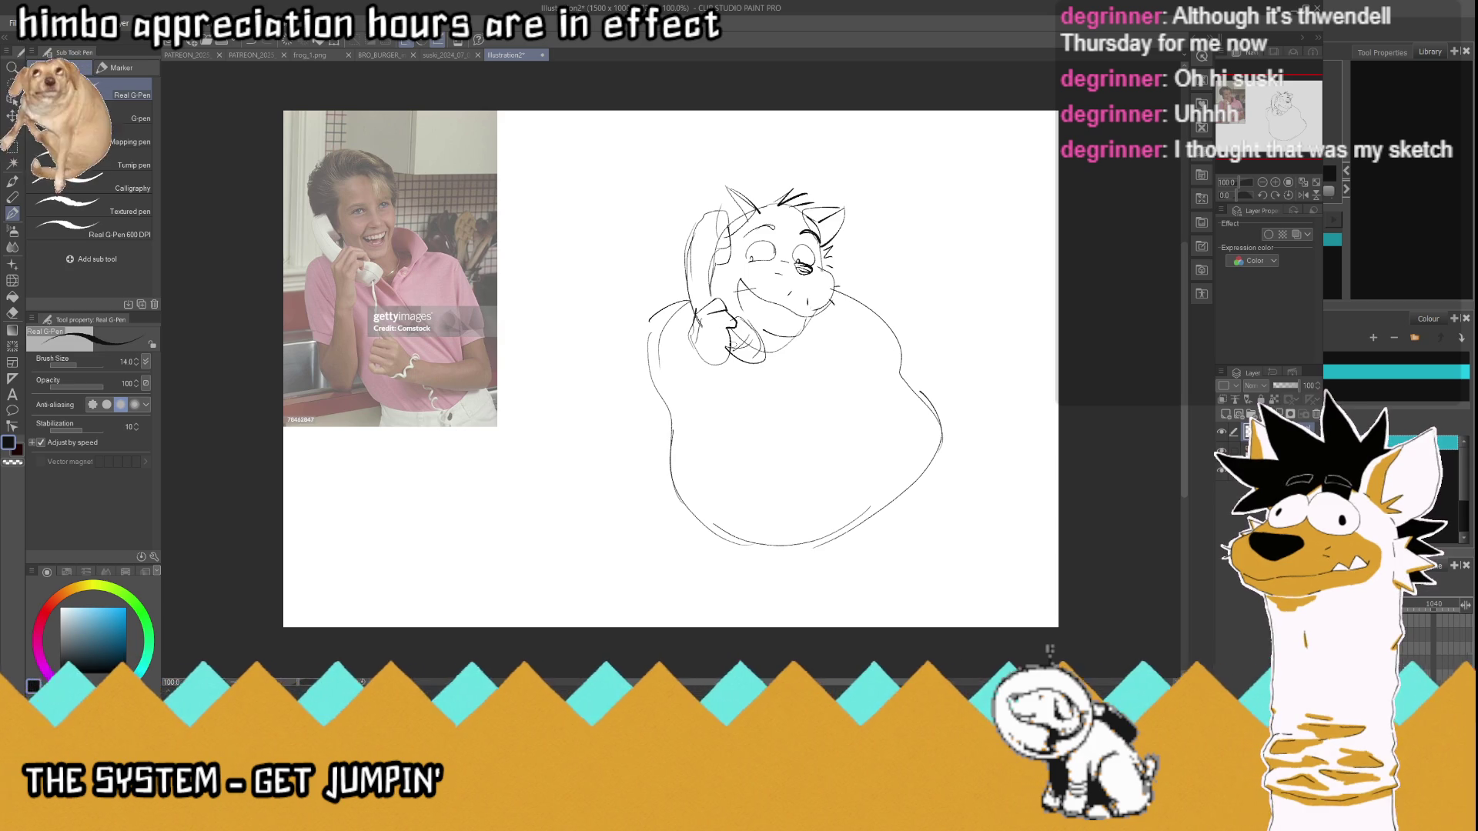
{"action": "left_click_drag", "start_coordinate": [691, 321], "coordinate": [659, 348]}
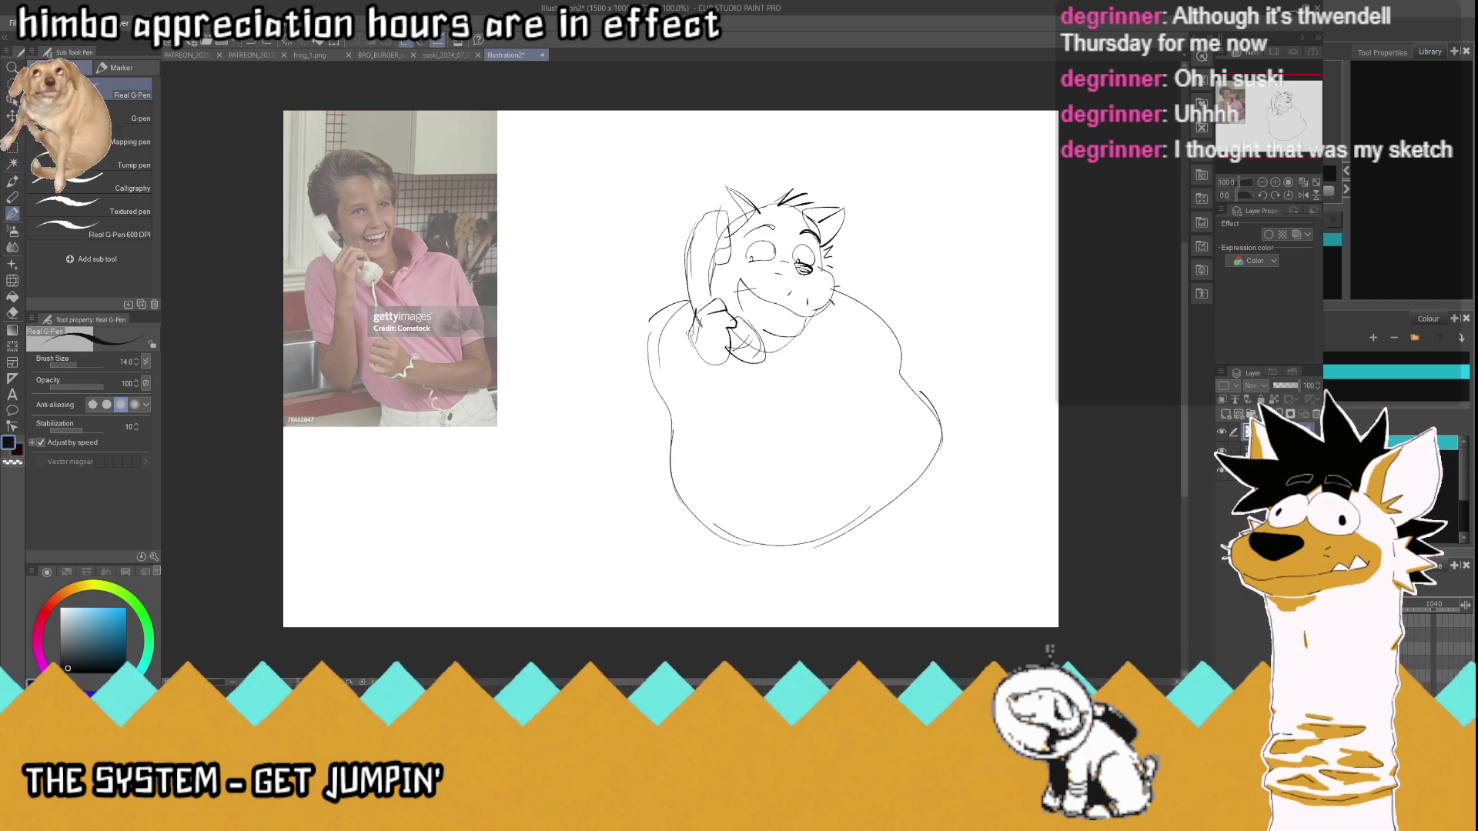
{"action": "left_click_drag", "start_coordinate": [685, 349], "coordinate": [638, 405]}
{"action": "mouse_move", "coordinate": [722, 366]}
{"action": "left_mouse_down"}
{"action": "mouse_move", "coordinate": [716, 435]}
{"action": "mouse_move", "coordinate": [629, 447]}
{"action": "mouse_move", "coordinate": [611, 385]}
{"action": "mouse_move", "coordinate": [687, 298]}
{"action": "left_mouse_up"}
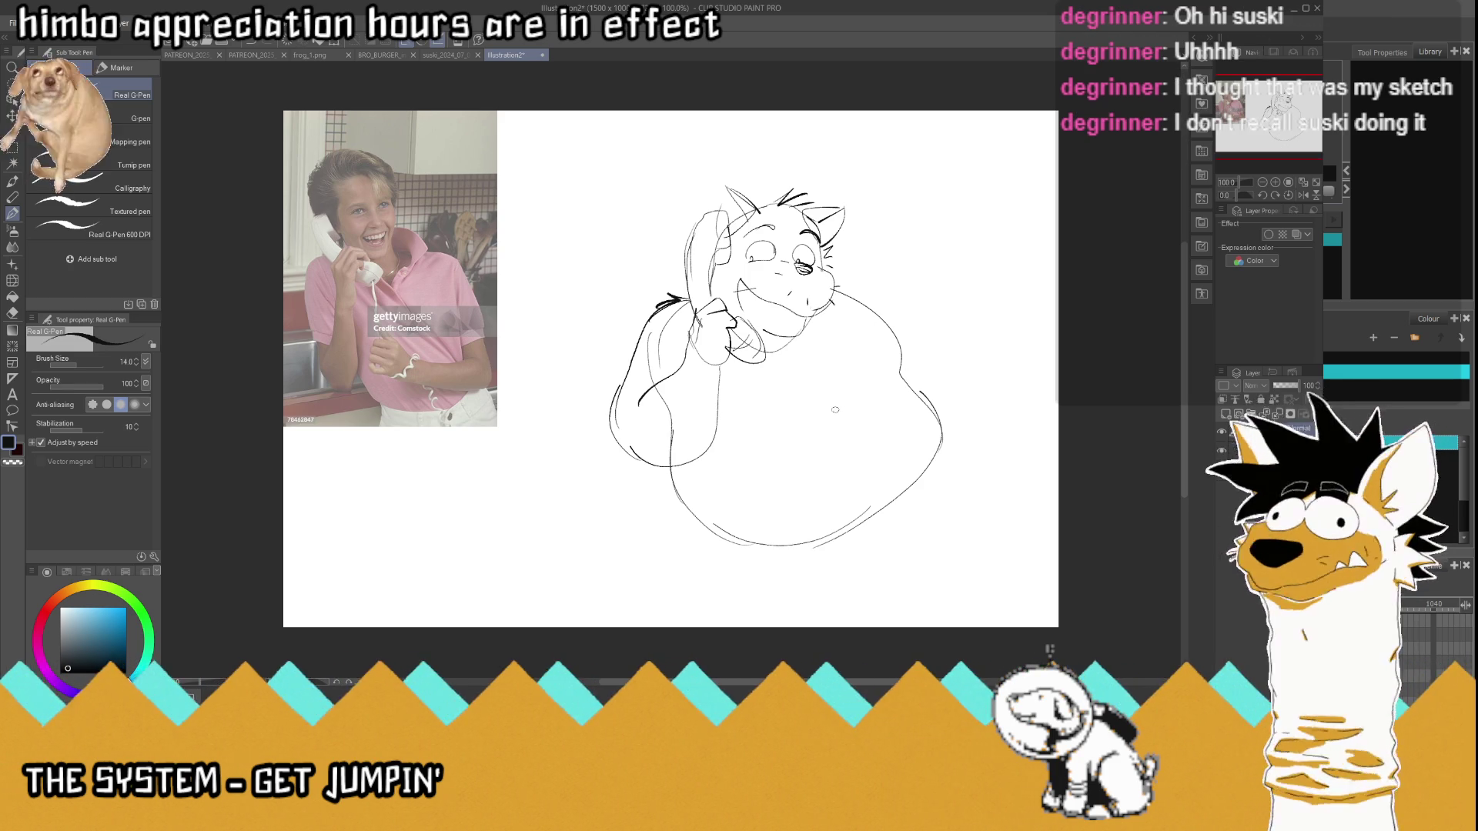
- Draw the chin curve, right body outline, right chest lines and a chest fold
{"action": "mouse_move", "coordinate": [823, 331]}
{"action": "left_mouse_down"}
{"action": "mouse_move", "coordinate": [767, 377]}
{"action": "mouse_move", "coordinate": [815, 448]}
{"action": "mouse_move", "coordinate": [765, 440]}
{"action": "mouse_move", "coordinate": [809, 442]}
{"action": "mouse_move", "coordinate": [820, 481]}
{"action": "mouse_move", "coordinate": [921, 464]}
{"action": "mouse_move", "coordinate": [825, 482]}
{"action": "left_mouse_up"}
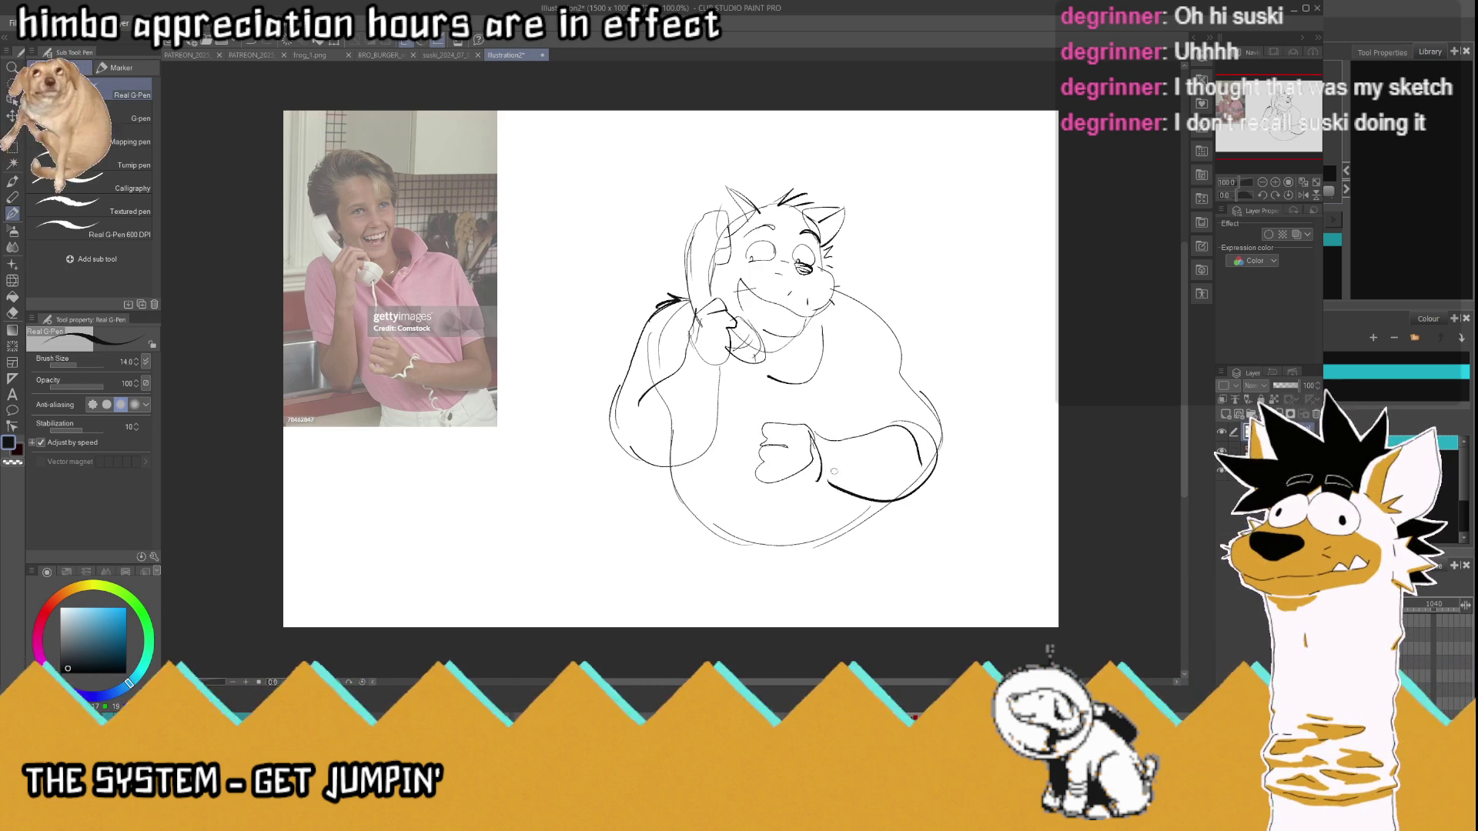
{"action": "left_click_drag", "start_coordinate": [838, 289], "coordinate": [917, 385]}
{"action": "left_click_drag", "start_coordinate": [899, 327], "coordinate": [939, 466]}
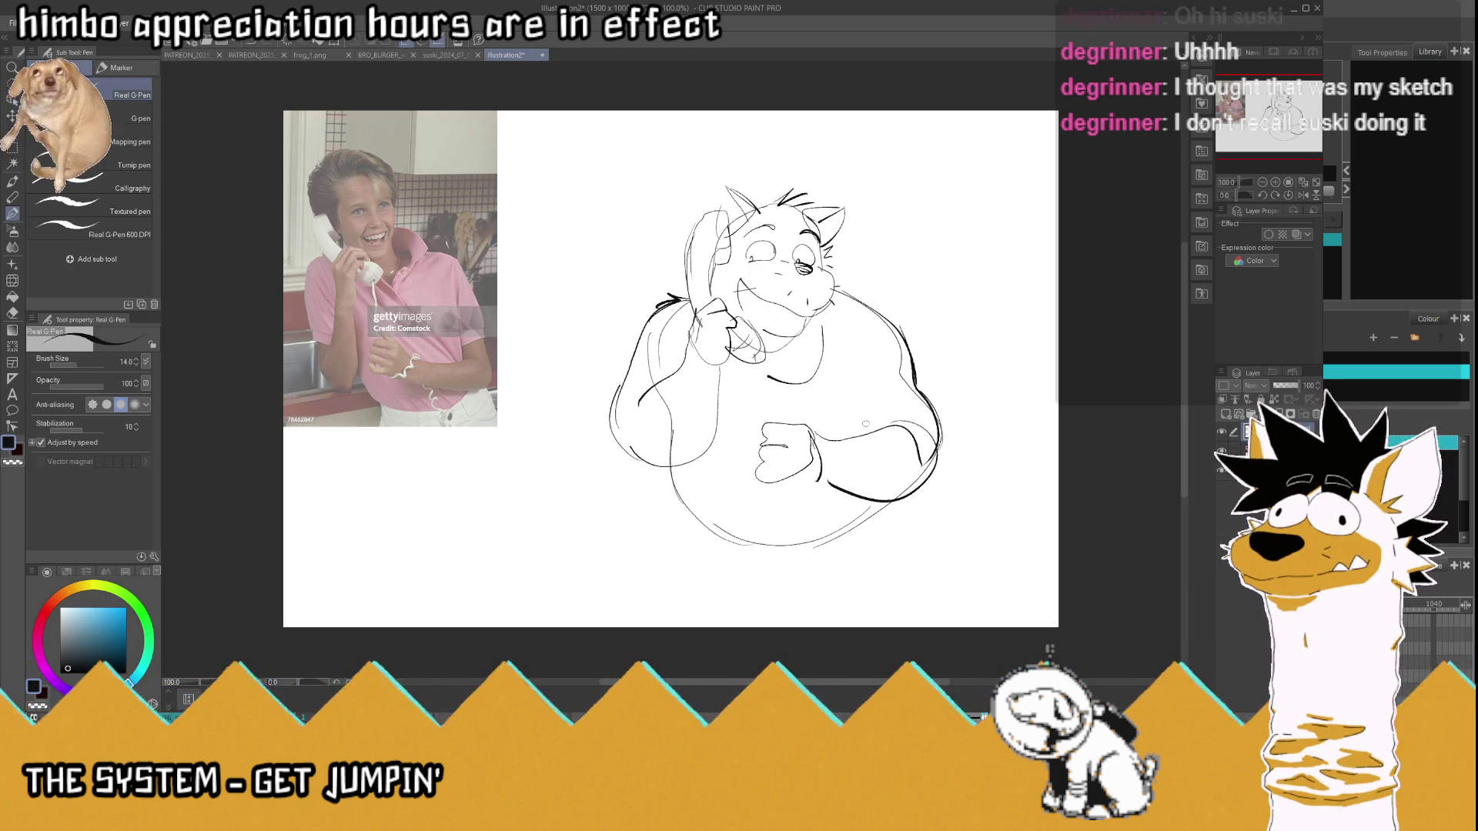
{"action": "left_click_drag", "start_coordinate": [859, 413], "coordinate": [872, 435]}
{"action": "left_click_drag", "start_coordinate": [857, 348], "coordinate": [860, 422]}
{"action": "left_click_drag", "start_coordinate": [820, 323], "coordinate": [803, 378]}
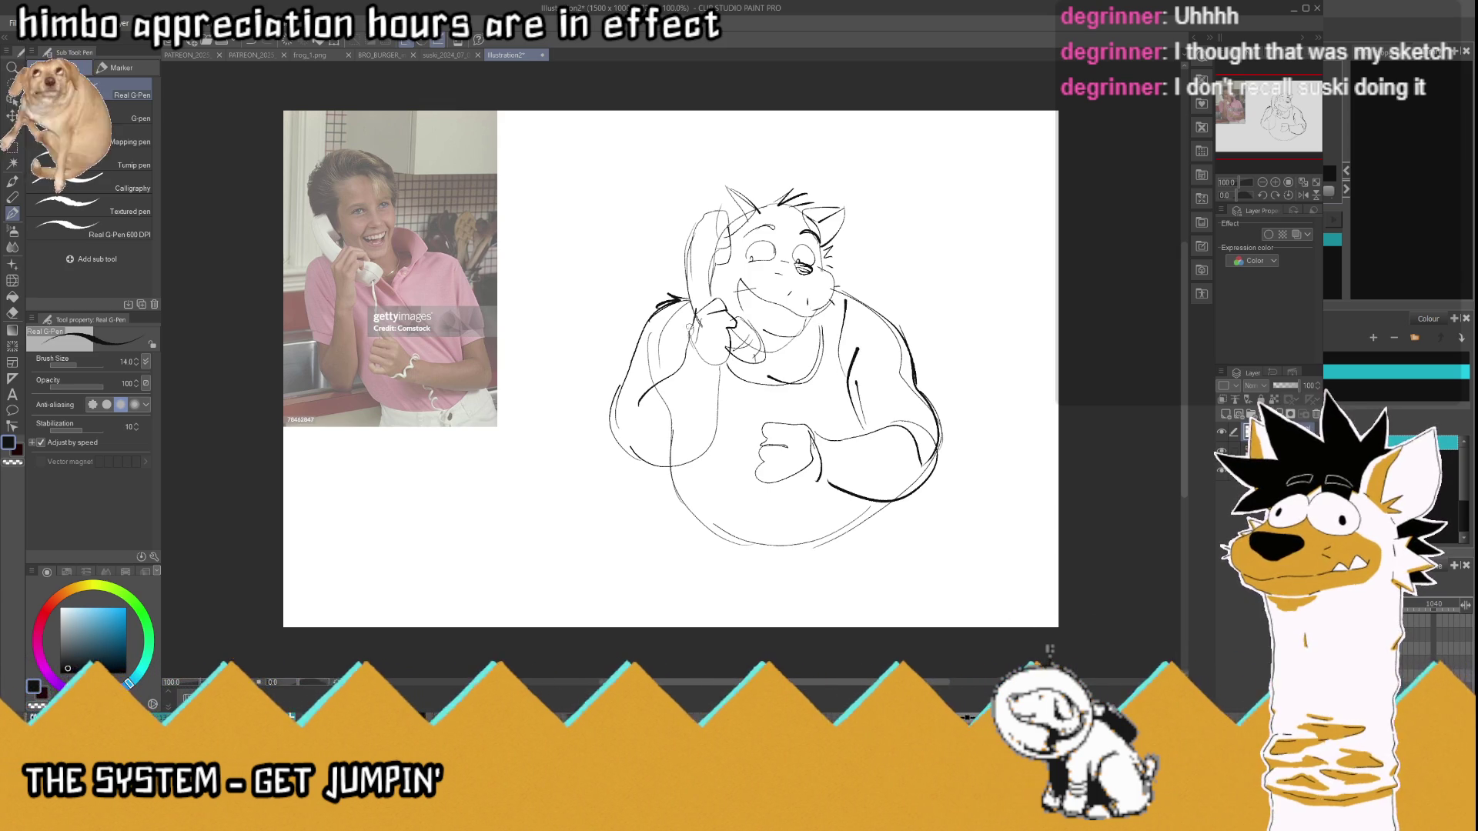
- Erase stray left-shoulder lines, add fur tufts on both shoulders, and outline the left arm and lower belly
{"action": "left_click_drag", "start_coordinate": [684, 302], "coordinate": [663, 288]}
{"action": "left_click_drag", "start_coordinate": [848, 293], "coordinate": [889, 318]}
{"action": "mouse_move", "coordinate": [688, 296]}
{"action": "left_mouse_down"}
{"action": "mouse_move", "coordinate": [664, 306]}
{"action": "mouse_move", "coordinate": [606, 425]}
{"action": "left_mouse_up"}
{"action": "left_click_drag", "start_coordinate": [668, 462], "coordinate": [637, 467]}
{"action": "mouse_move", "coordinate": [940, 477]}
{"action": "left_mouse_down"}
{"action": "mouse_move", "coordinate": [909, 501]}
{"action": "mouse_move", "coordinate": [930, 486]}
{"action": "left_mouse_up"}
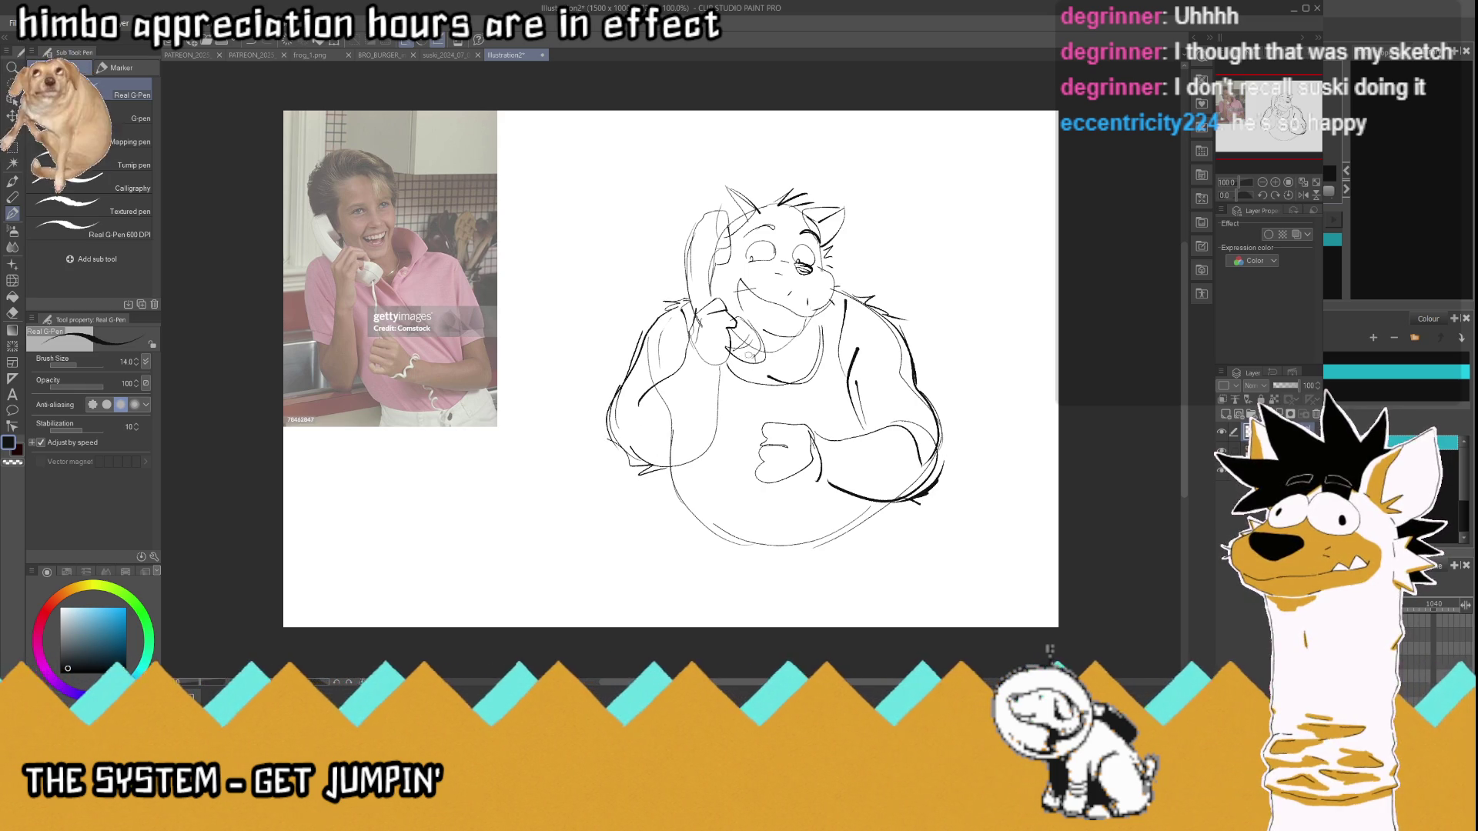
- Draw the phone cord to the lower hand, the hand loop, leg lines, belly bottom and tail
{"action": "mouse_move", "coordinate": [752, 356]}
{"action": "left_mouse_down"}
{"action": "mouse_move", "coordinate": [797, 488]}
{"action": "mouse_move", "coordinate": [839, 431]}
{"action": "left_mouse_up"}
{"action": "left_click_drag", "start_coordinate": [854, 500], "coordinate": [911, 591]}
{"action": "mouse_move", "coordinate": [868, 529]}
{"action": "left_mouse_down"}
{"action": "mouse_move", "coordinate": [704, 545]}
{"action": "mouse_move", "coordinate": [706, 609]}
{"action": "mouse_move", "coordinate": [912, 506]}
{"action": "mouse_move", "coordinate": [947, 525]}
{"action": "mouse_move", "coordinate": [961, 614]}
{"action": "left_mouse_up"}
{"action": "mouse_move", "coordinate": [968, 514]}
{"action": "left_mouse_down"}
{"action": "mouse_move", "coordinate": [1024, 569]}
{"action": "mouse_move", "coordinate": [1040, 614]}
{"action": "left_mouse_up"}
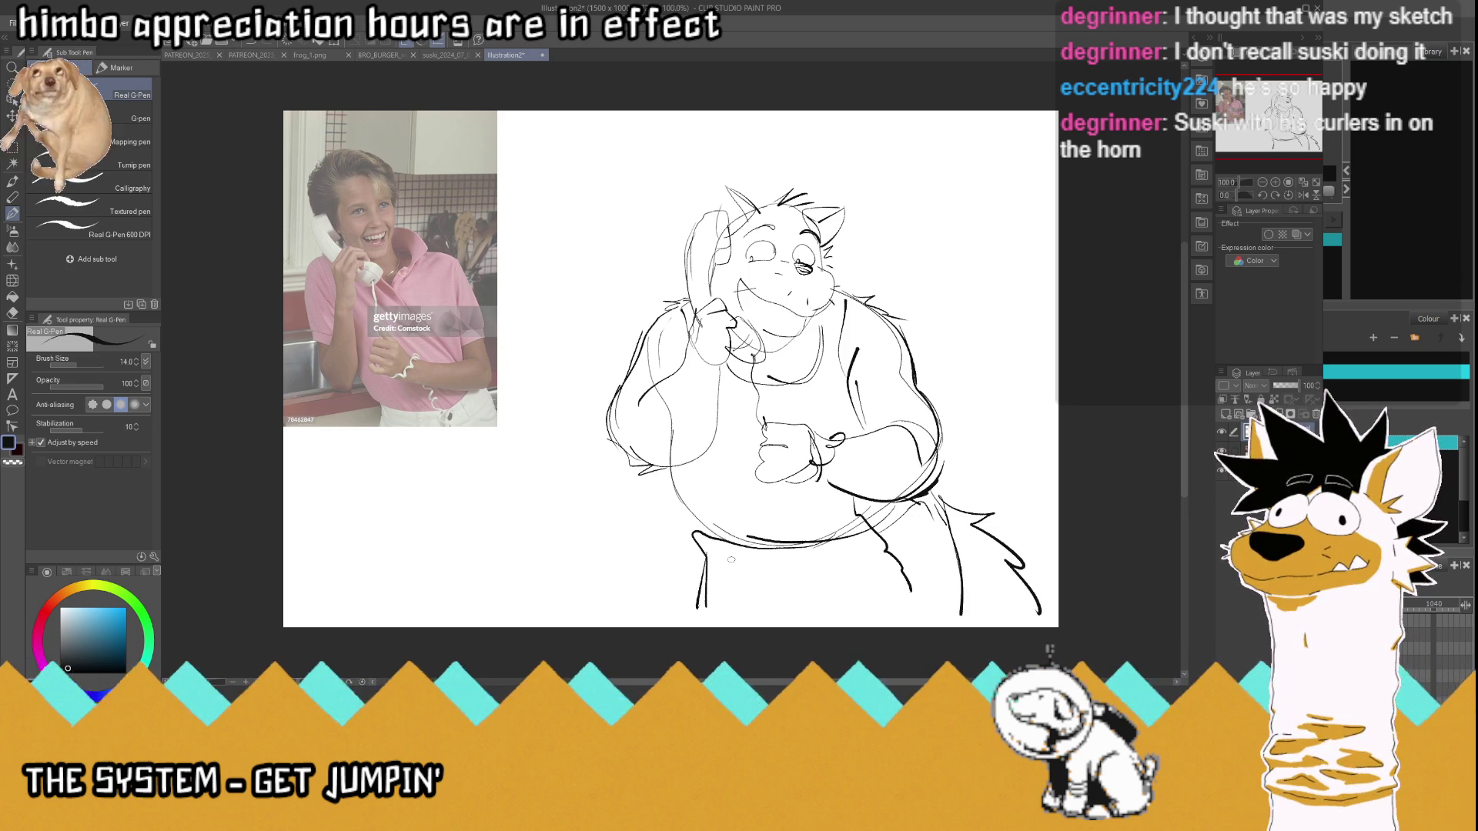
- Darken the lower-left belly line and add strokes under the tail and at the figure's bottom
{"action": "left_click_drag", "start_coordinate": [683, 520], "coordinate": [670, 476]}
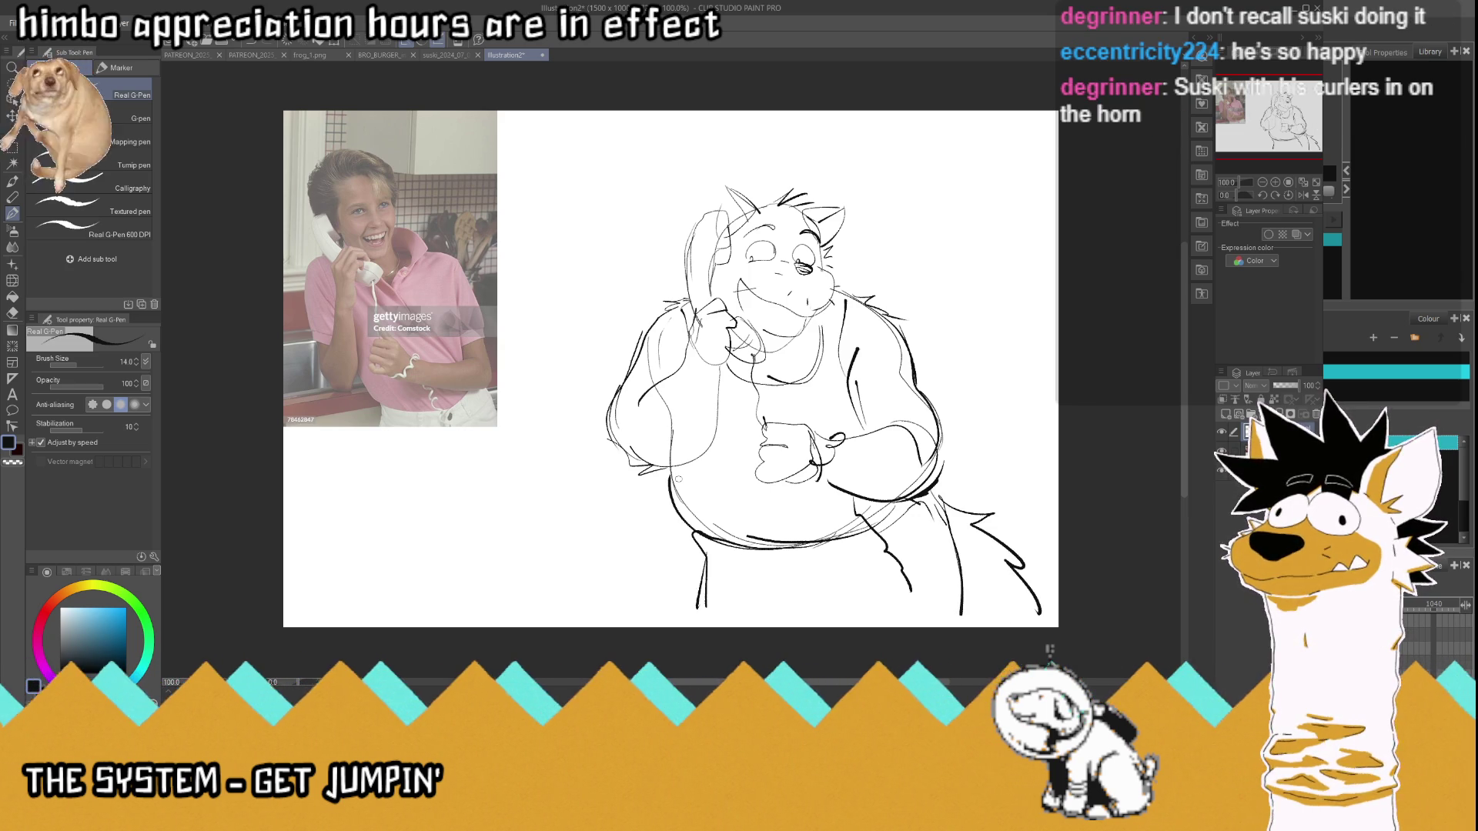
{"action": "left_click_drag", "start_coordinate": [1034, 625], "coordinate": [981, 602]}
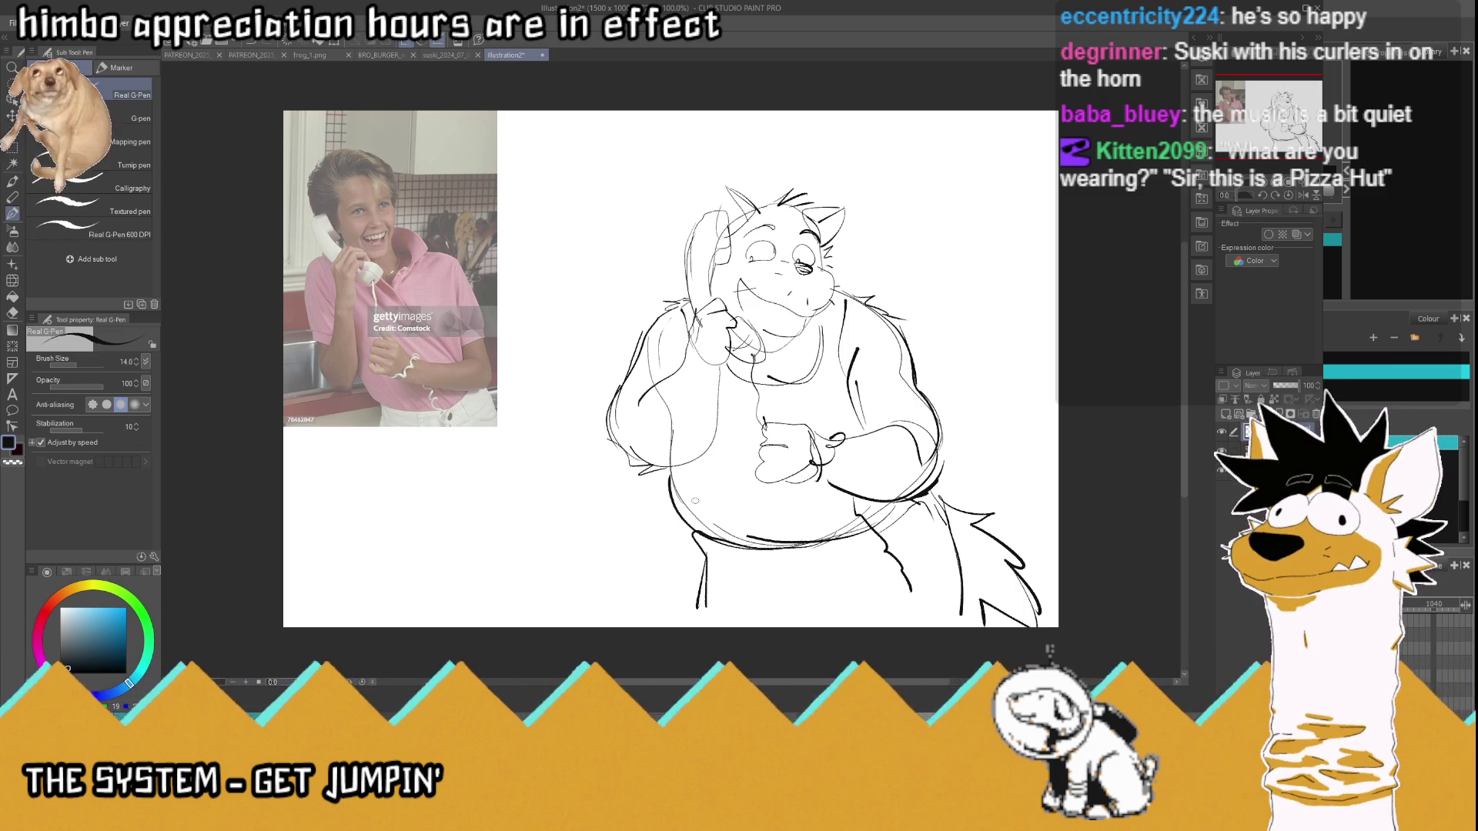
{"action": "mouse_move", "coordinate": [840, 588]}
{"action": "left_mouse_down"}
{"action": "mouse_move", "coordinate": [740, 571]}
{"action": "mouse_move", "coordinate": [812, 598]}
{"action": "left_mouse_up"}
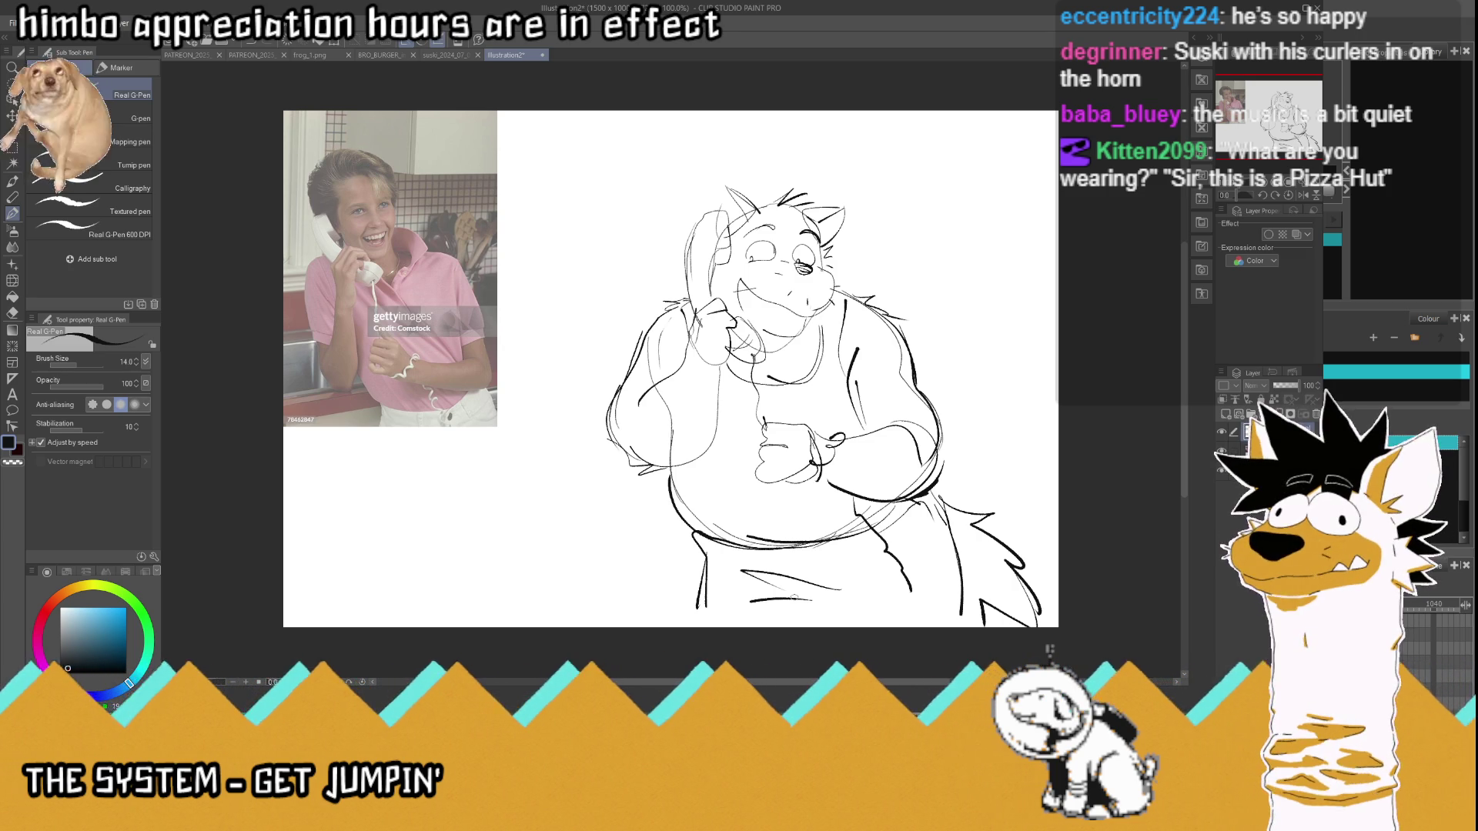
- Erase the old lower belly curve, then redraw it with a dark waistline and a tail curve
{"action": "left_click_drag", "start_coordinate": [889, 515], "coordinate": [684, 520]}
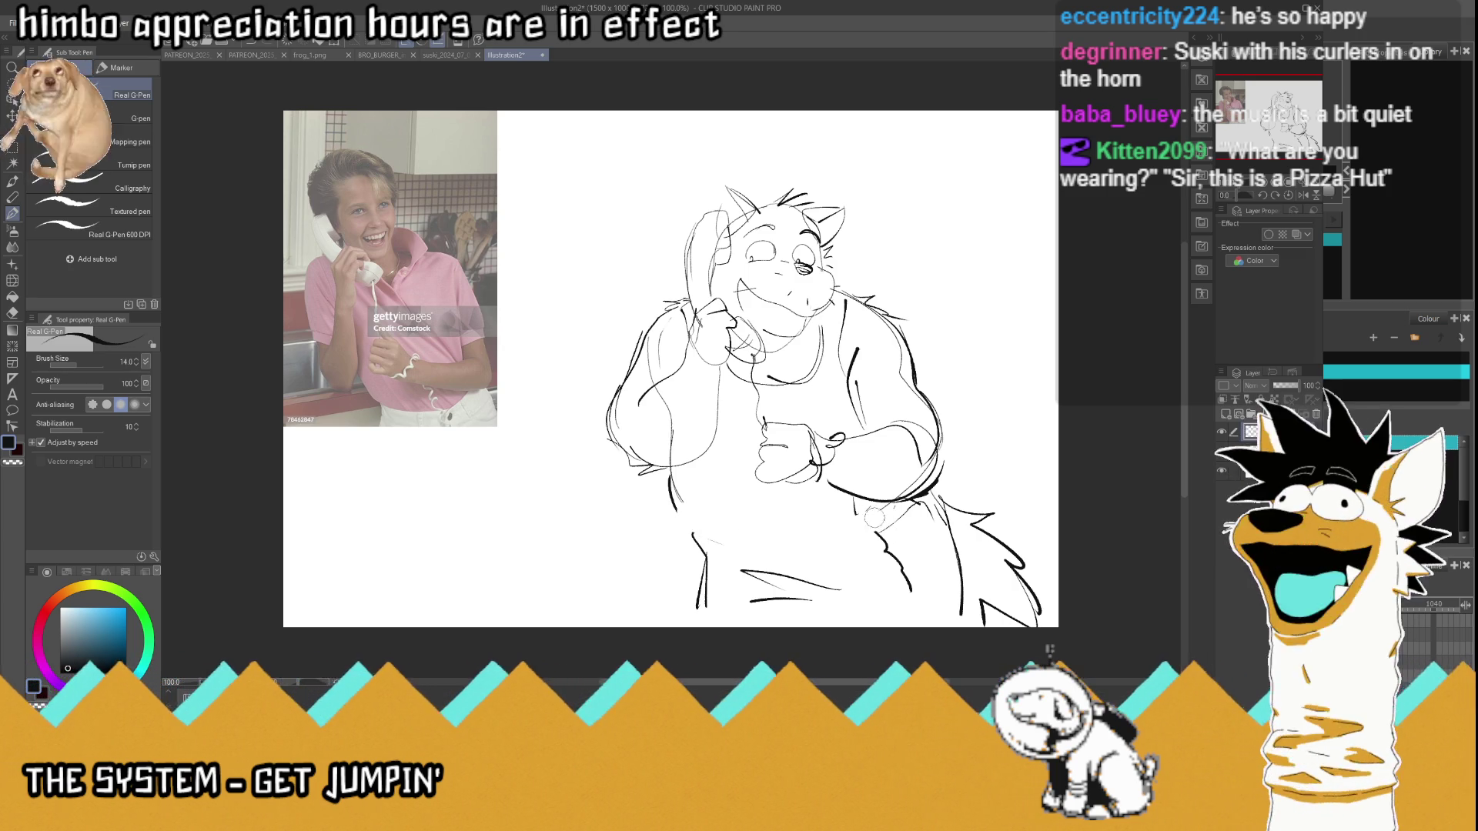
{"action": "left_click_drag", "start_coordinate": [860, 522], "coordinate": [889, 543]}
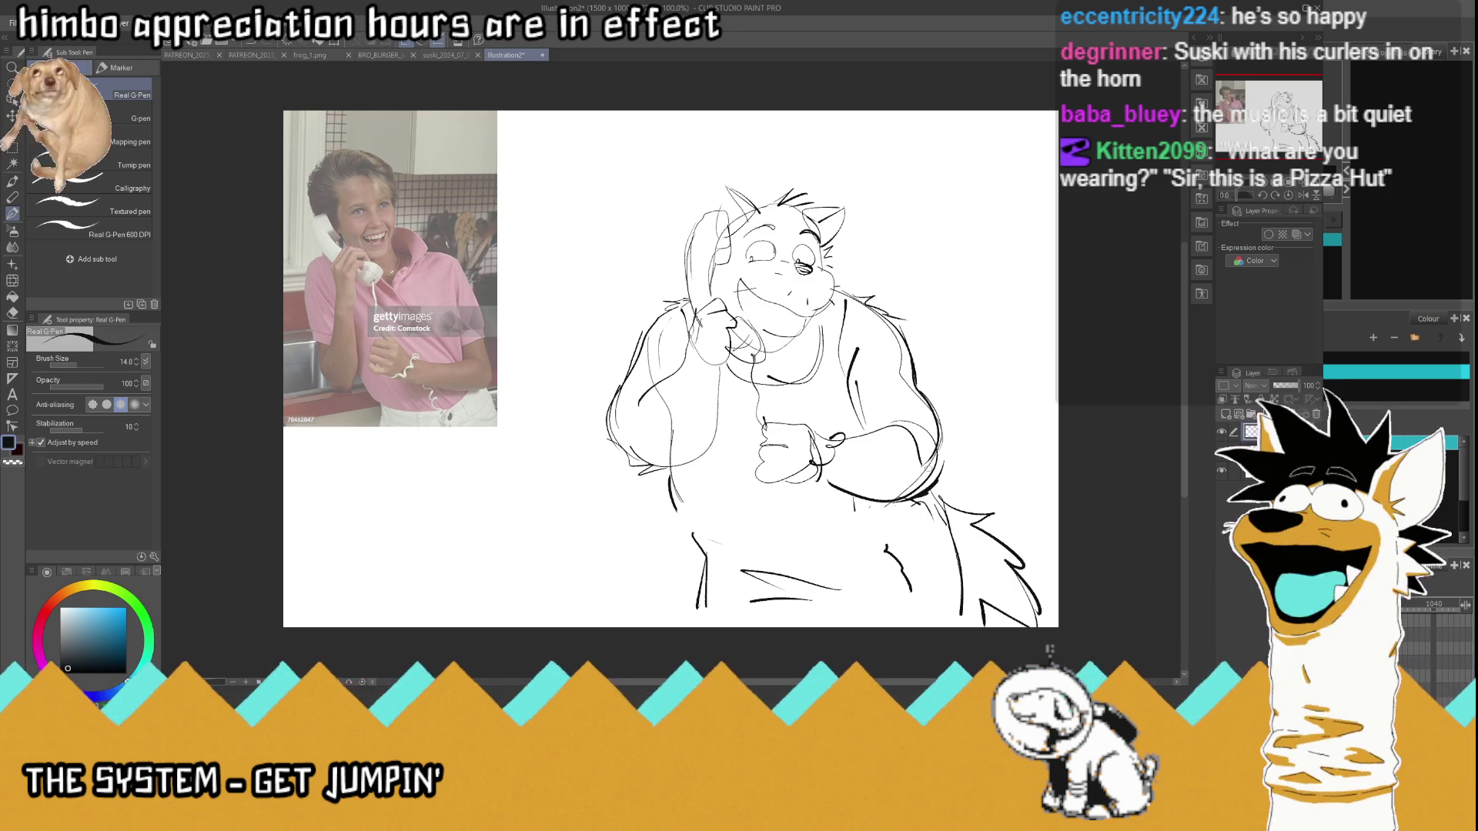
{"action": "left_click_drag", "start_coordinate": [918, 486], "coordinate": [831, 548]}
{"action": "mouse_move", "coordinate": [912, 500]}
{"action": "left_mouse_down"}
{"action": "mouse_move", "coordinate": [849, 550]}
{"action": "mouse_move", "coordinate": [666, 481]}
{"action": "left_mouse_up"}
{"action": "mouse_move", "coordinate": [880, 531]}
{"action": "left_mouse_down"}
{"action": "mouse_move", "coordinate": [687, 520]}
{"action": "mouse_move", "coordinate": [780, 552]}
{"action": "left_mouse_up"}
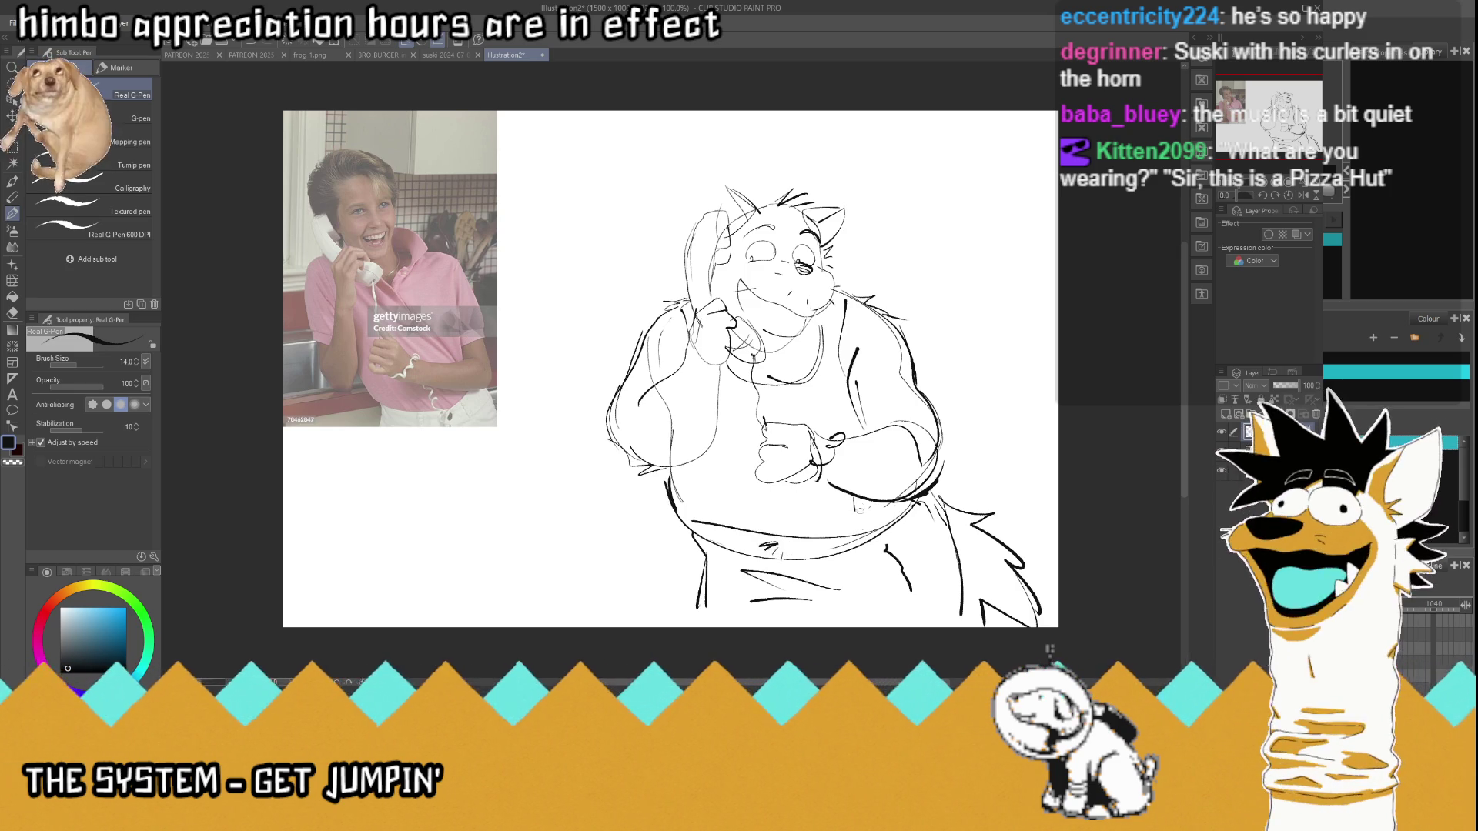
{"action": "left_click_drag", "start_coordinate": [883, 541], "coordinate": [953, 627]}
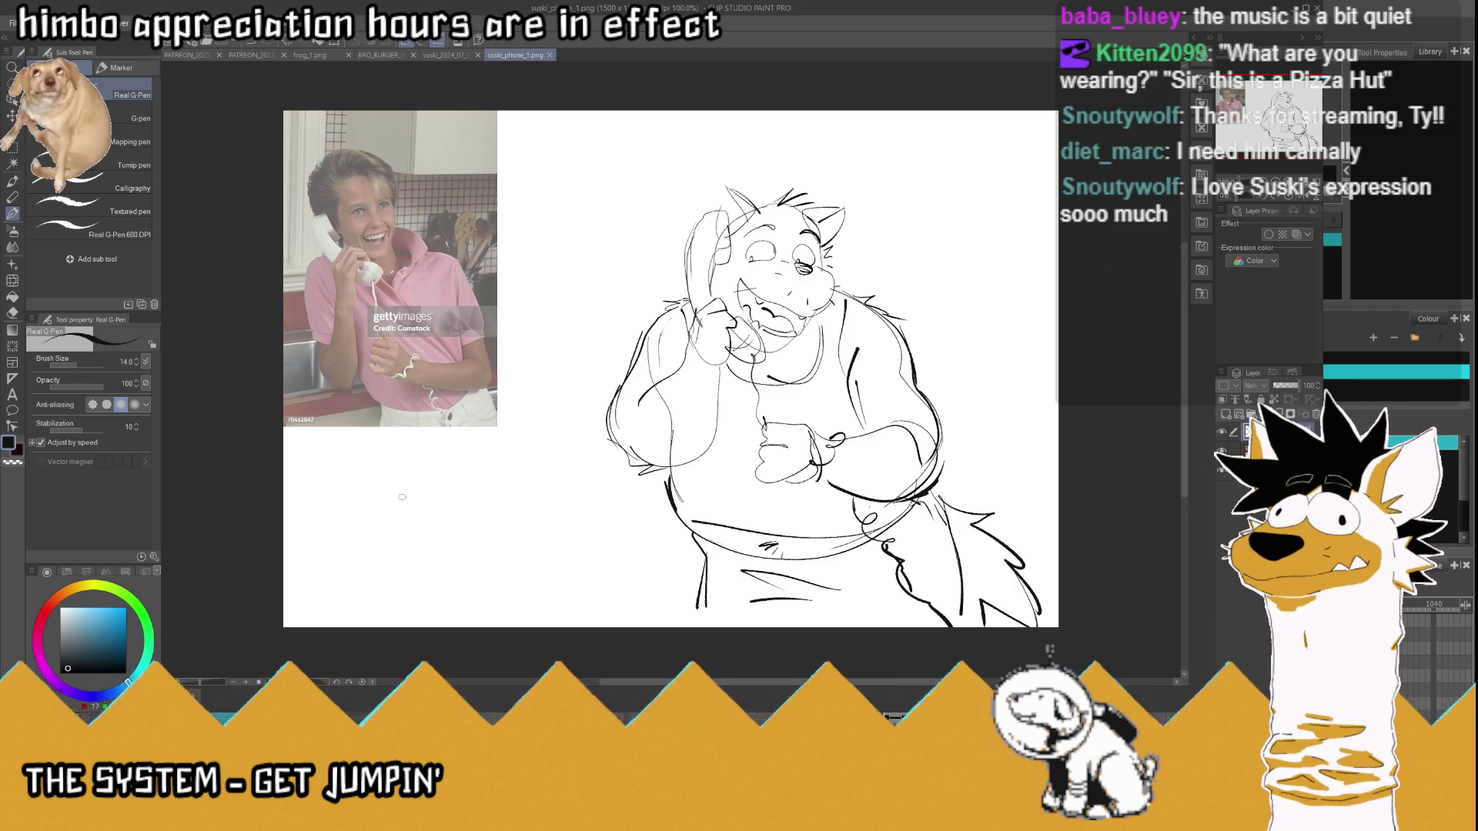
{"action": "key", "text": "k"}
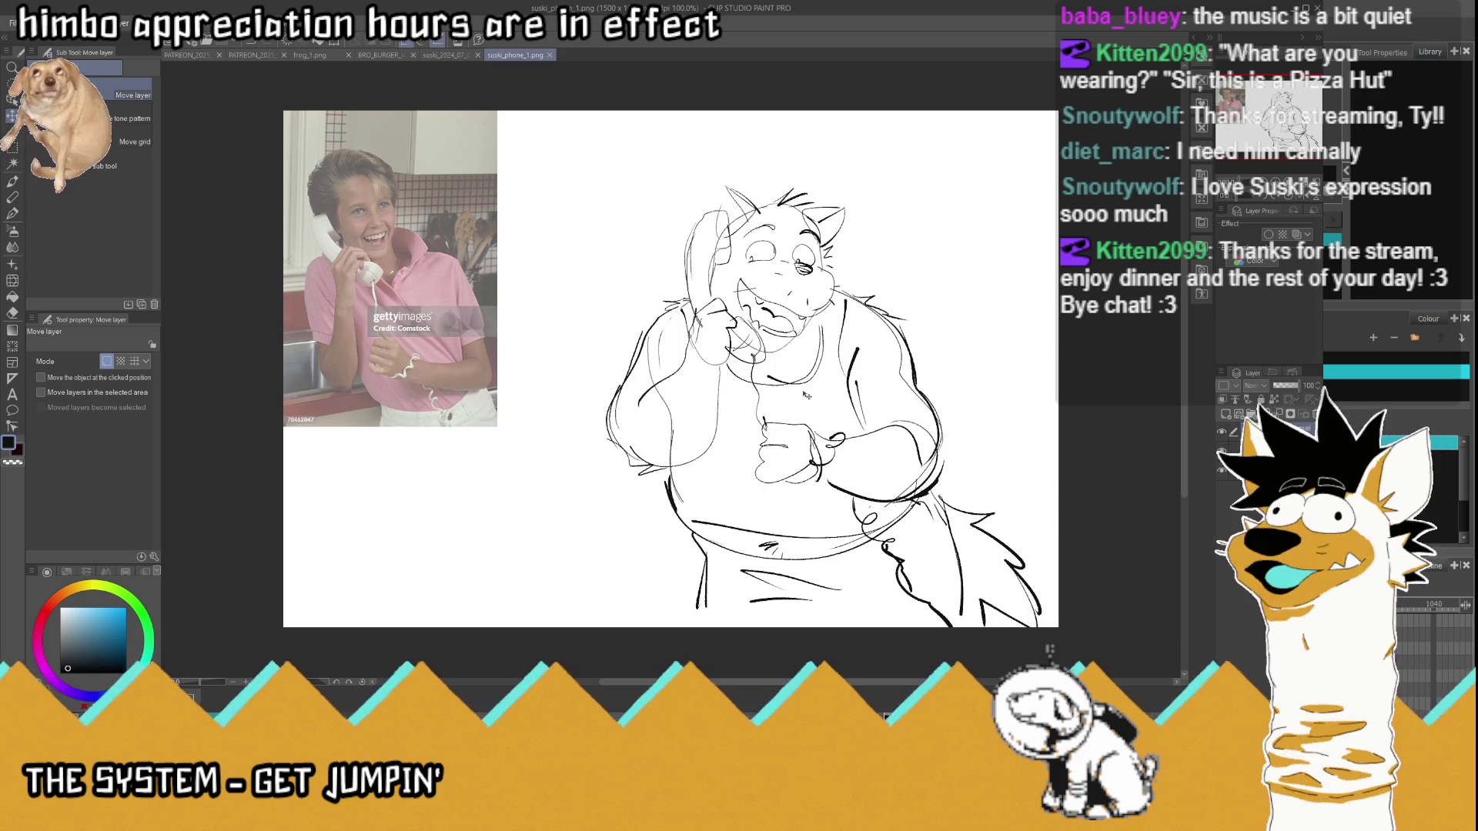
- Shift the cat sketch left, crop the canvas to 1326 pixels wide around it, and save
{"action": "left_click_drag", "start_coordinate": [807, 389], "coordinate": [716, 389]}
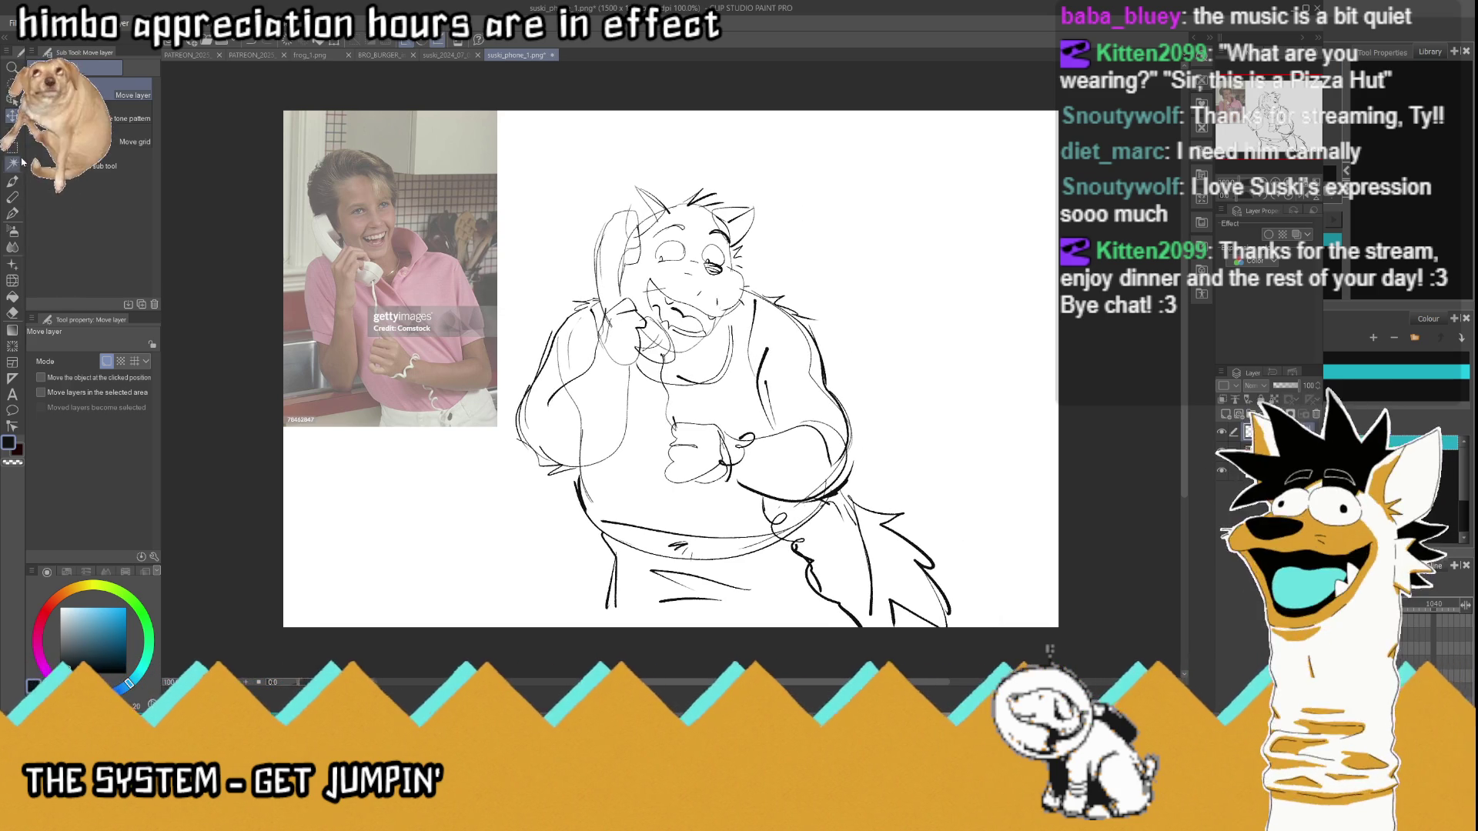
{"action": "key", "text": "m"}
{"action": "left_click_drag", "start_coordinate": [257, 93], "coordinate": [429, 173]}
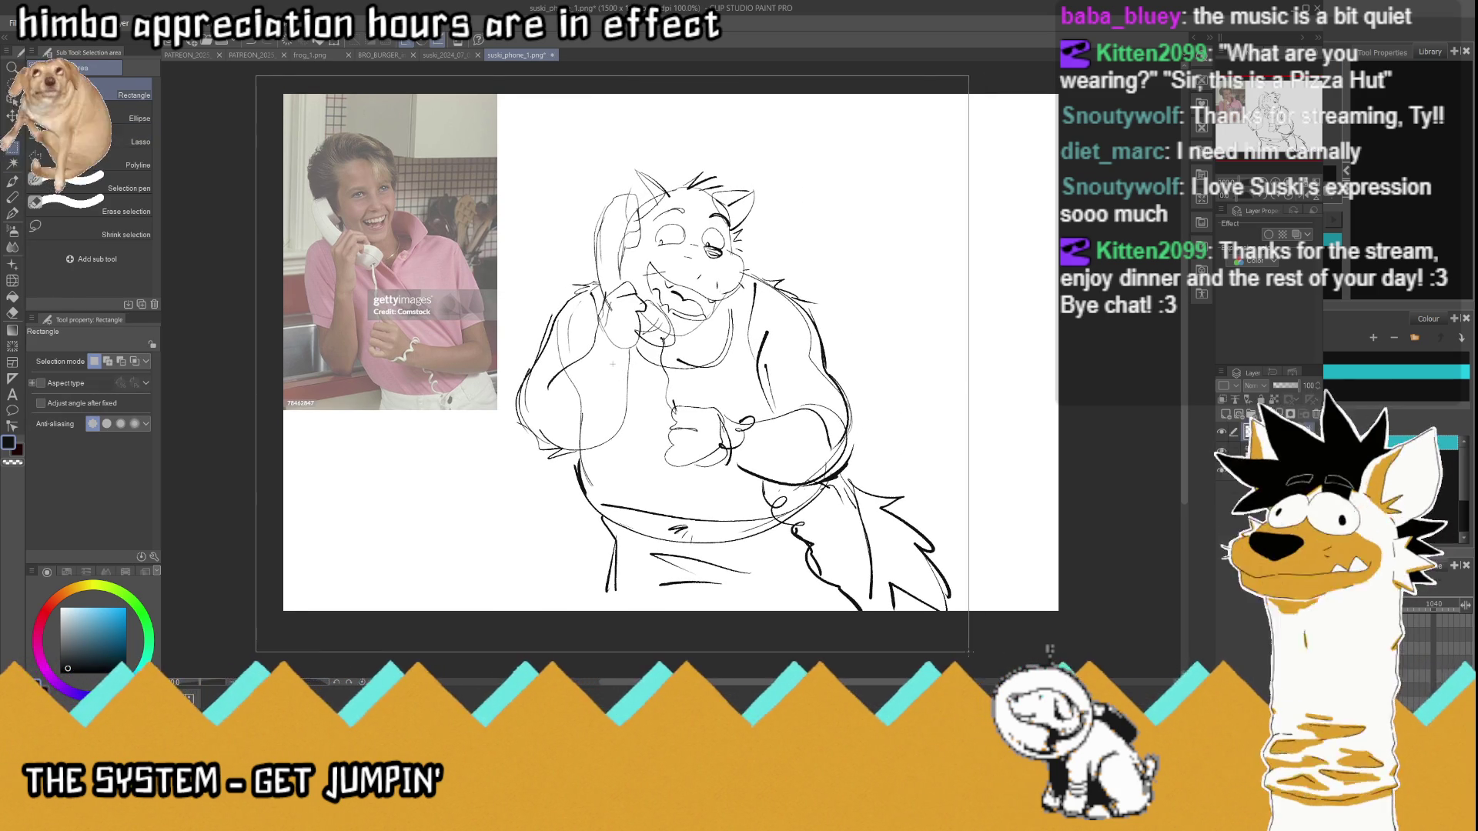
{"action": "left_click_drag", "start_coordinate": [277, 104], "coordinate": [968, 635]}
{"action": "left_click", "coordinate": [530, 632]}
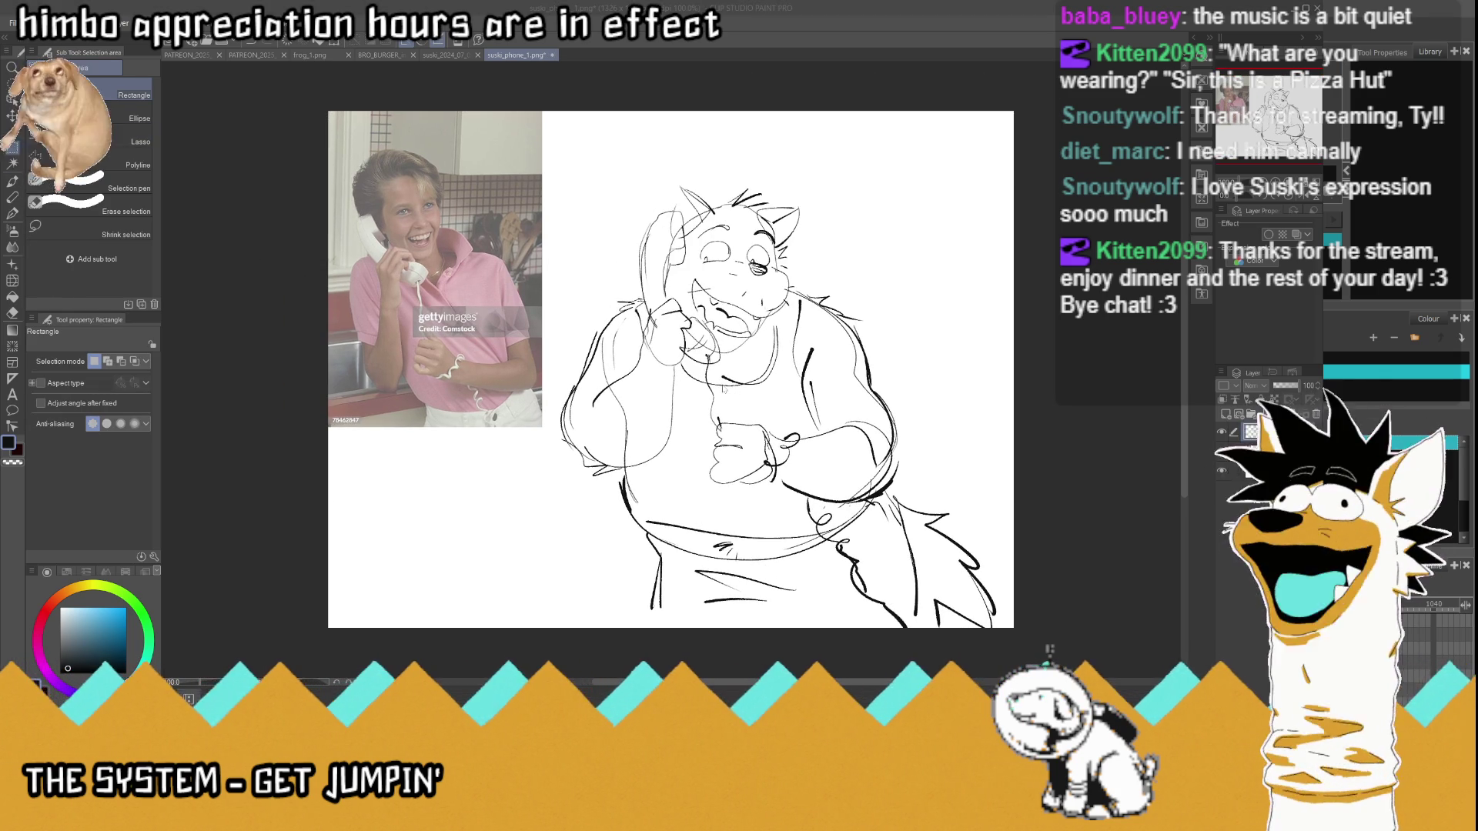
{"action": "key", "text": "ctrl+s"}
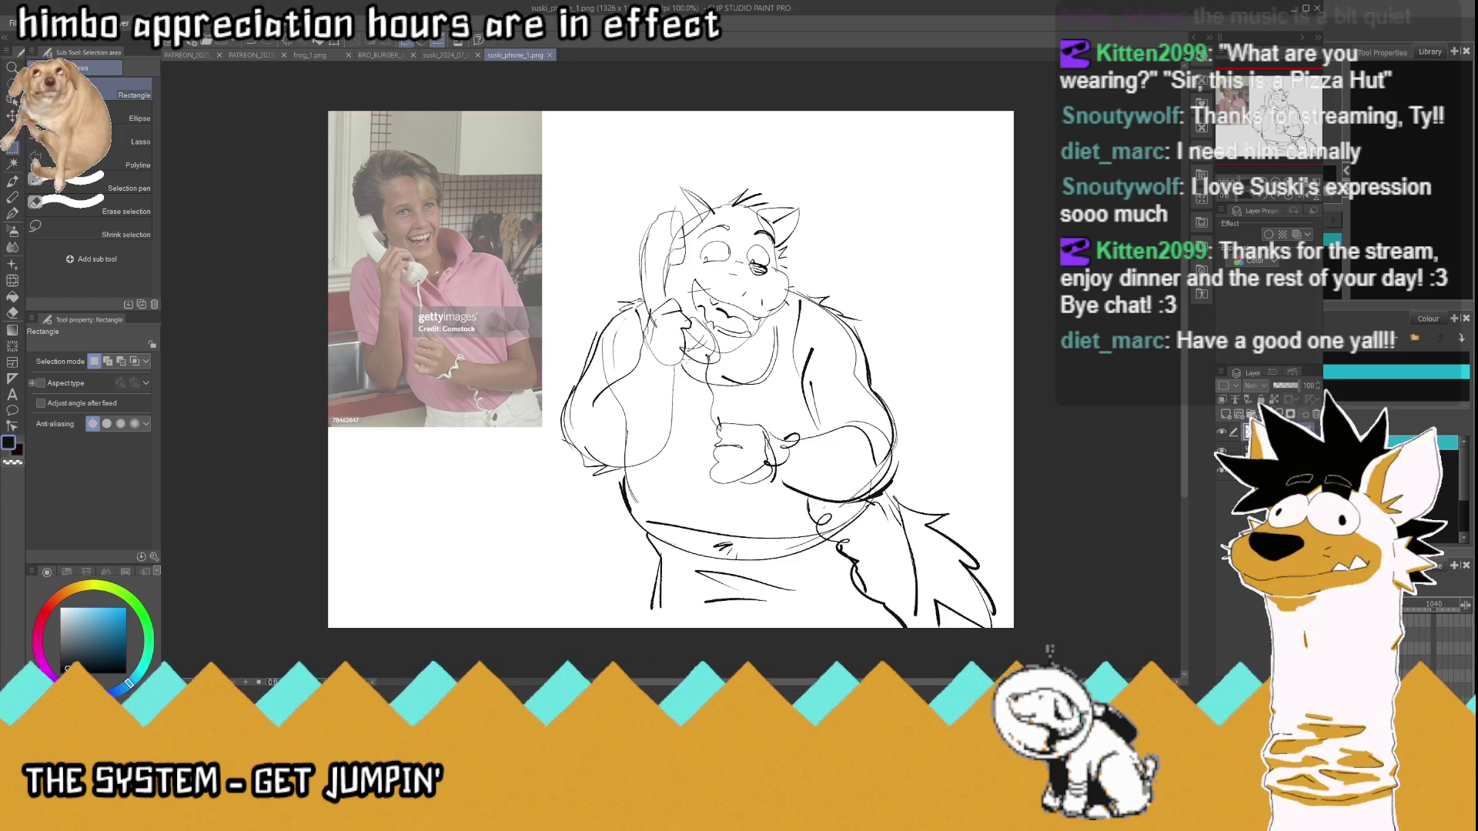